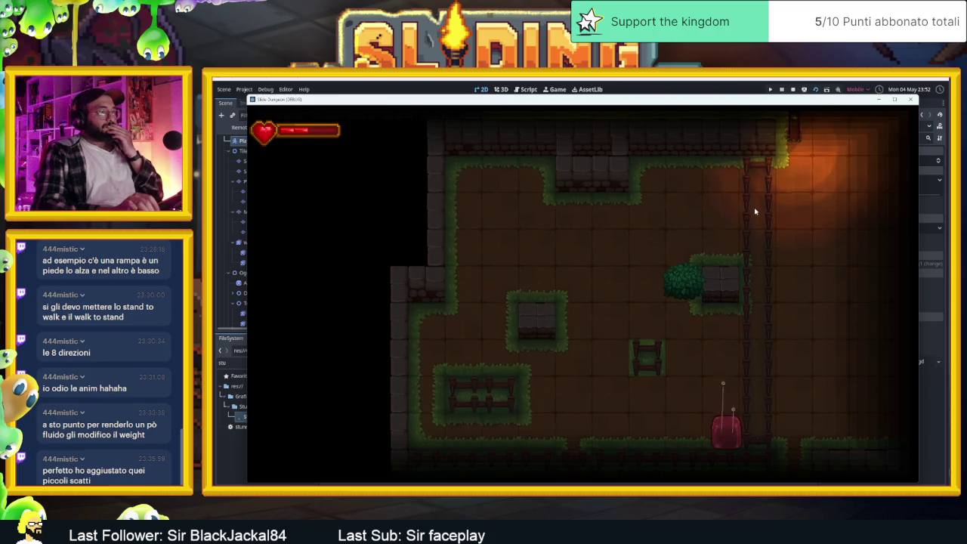
- Slide the red player around the dungeon room with the arrow keys, then stop the test run
key(Left)
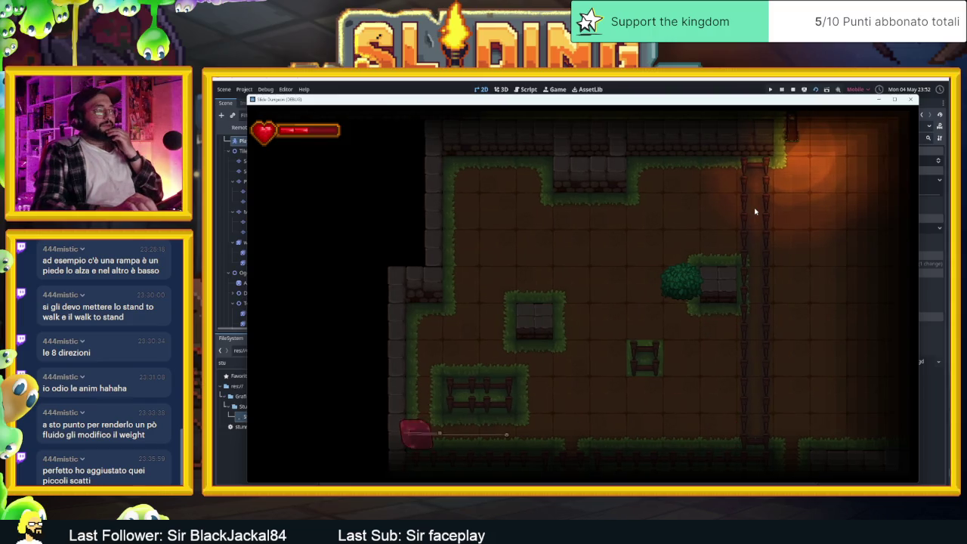
key(Up)
key(Right)
key(Up)
key(Down)
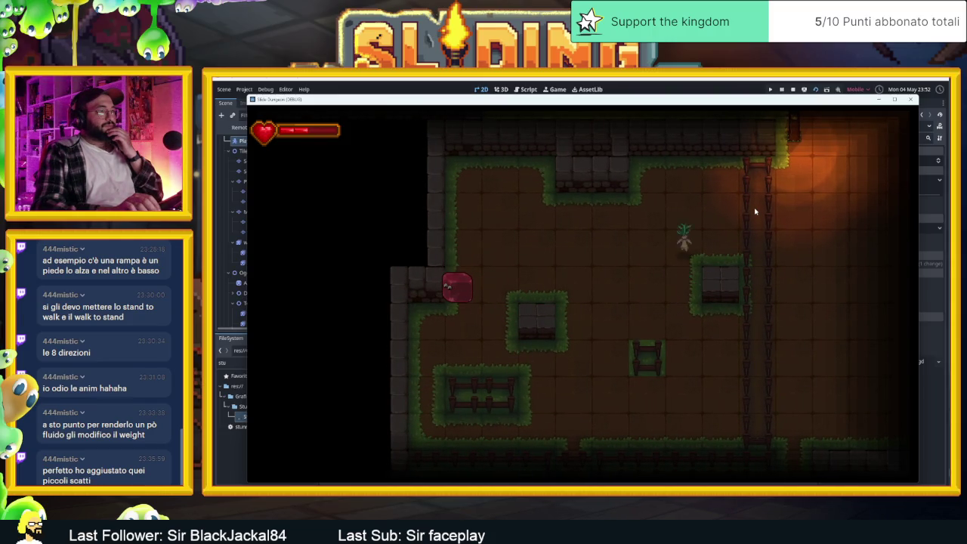
key(Right)
key(Up)
key(Left)
key(Right)
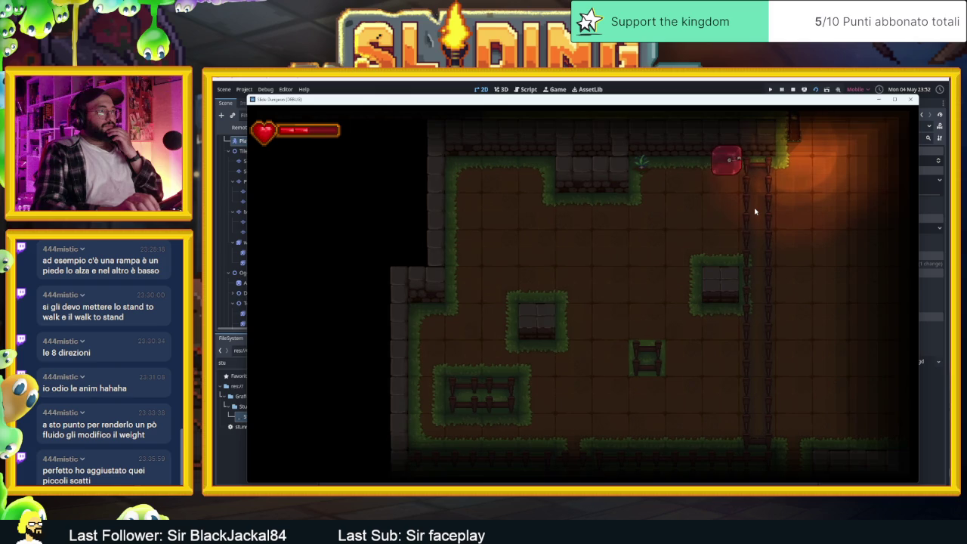
key(Down)
key(Up)
key(Left)
key(Down)
key(Right)
key(Down)
key(Left)
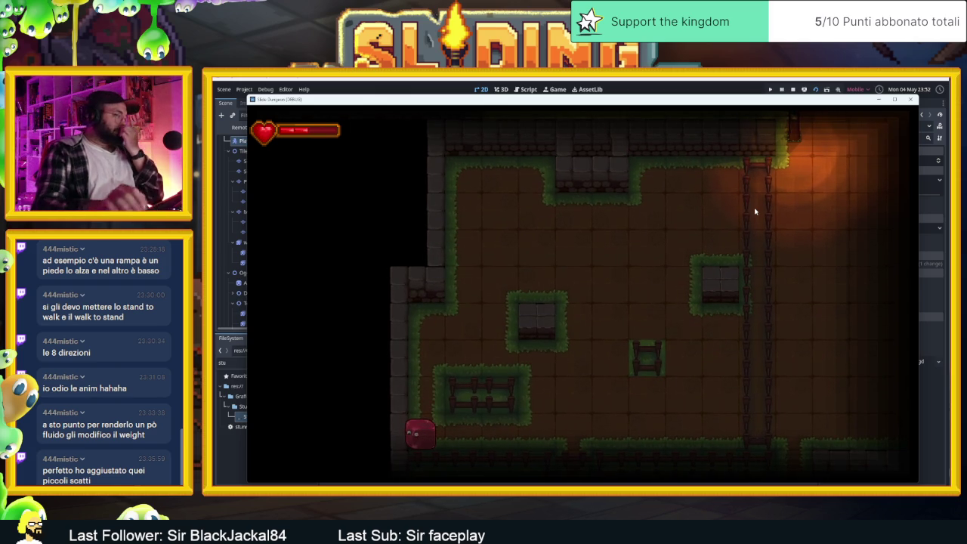
click(793, 89)
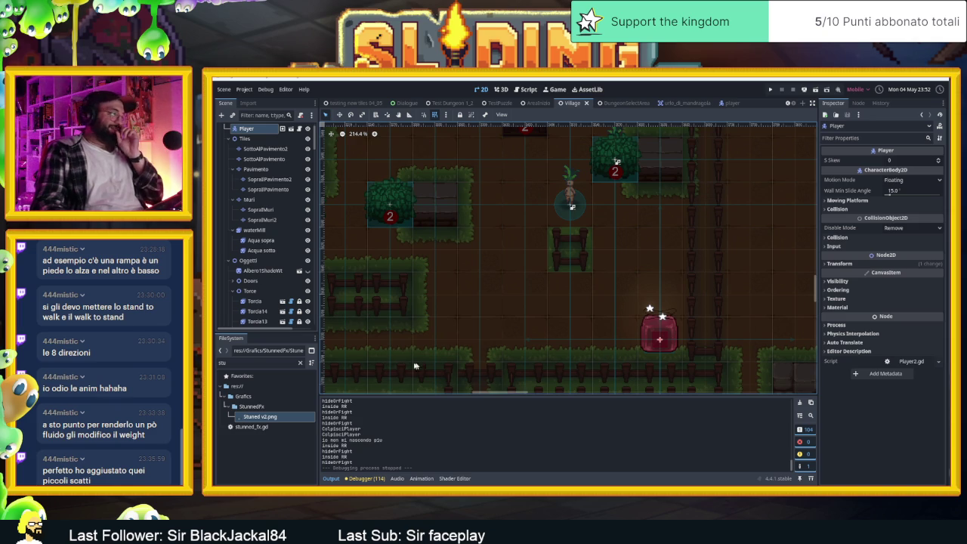
- Hide the player's StunnedFx stars effect, then look over the Village scene
click(726, 102)
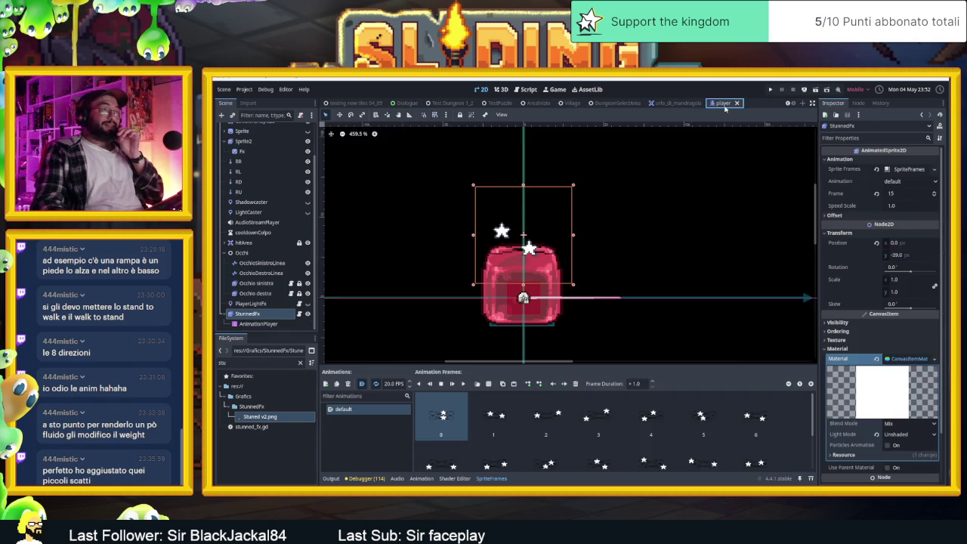
click(308, 314)
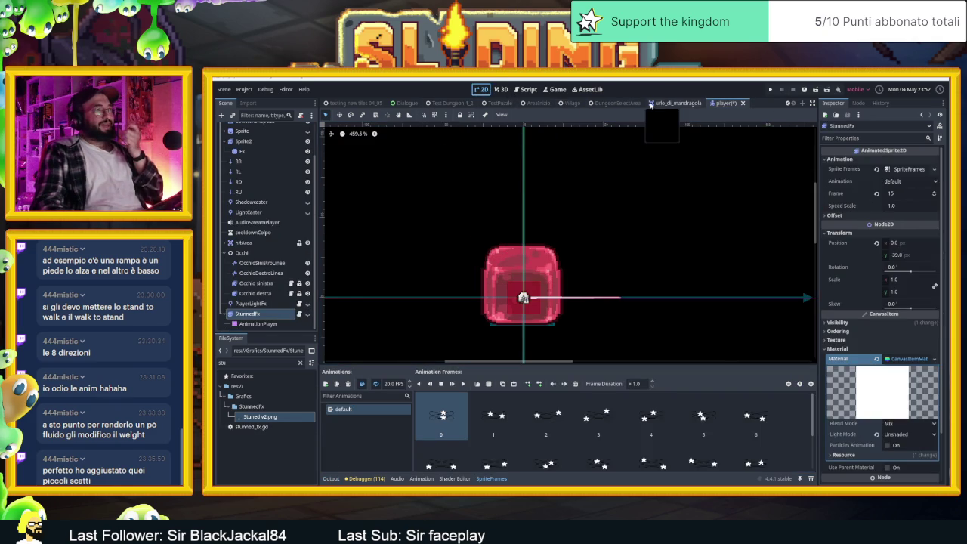
click(567, 104)
key(super)
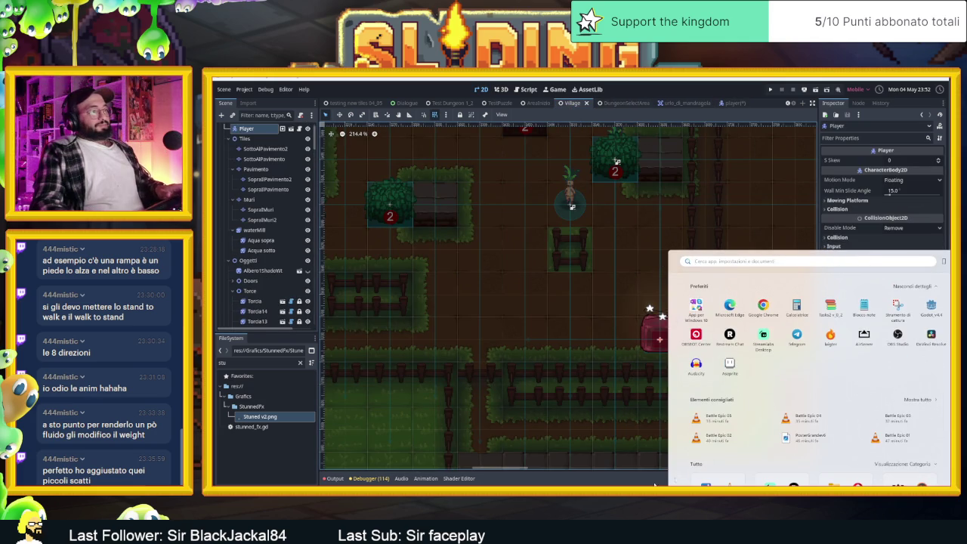
click(614, 479)
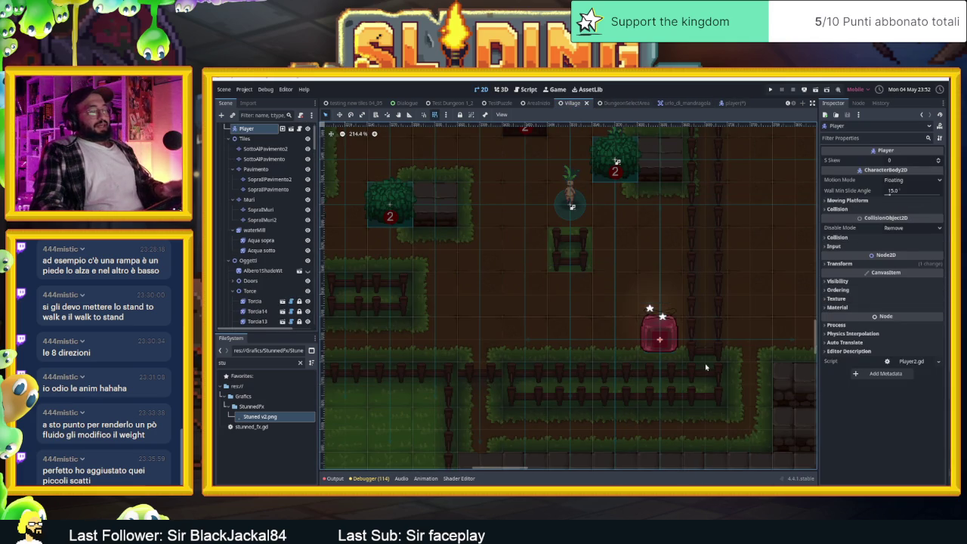
scroll(706, 367, down, 5)
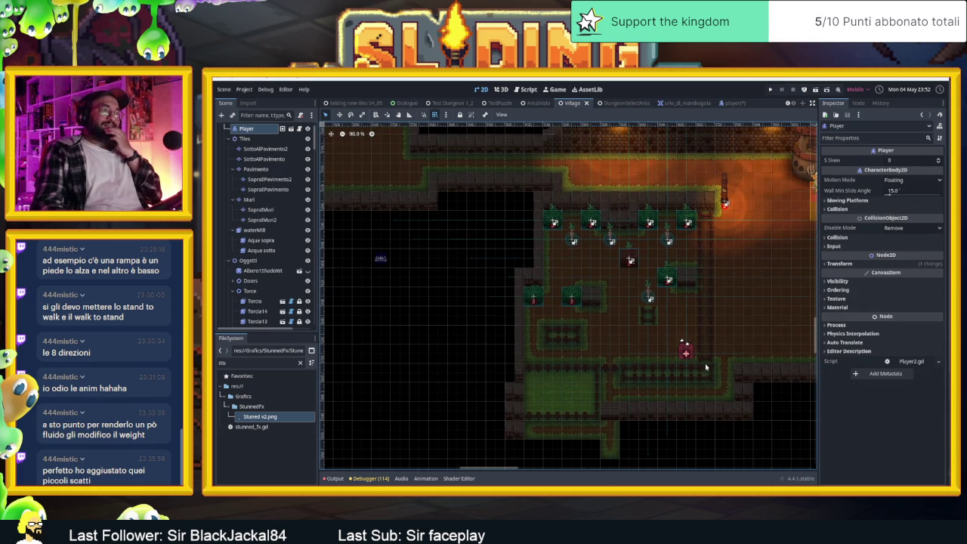
scroll(657, 353, up, 2)
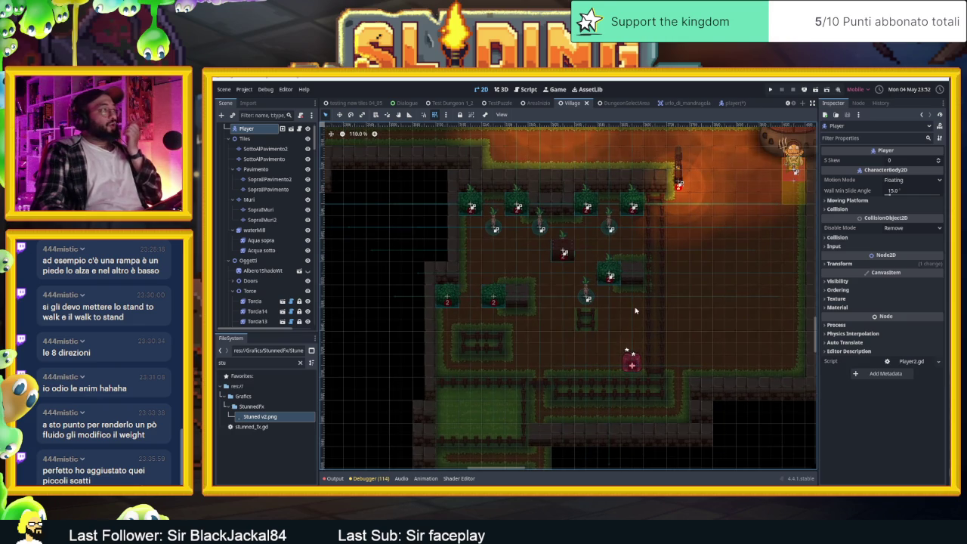
scroll(635, 310, down, 3)
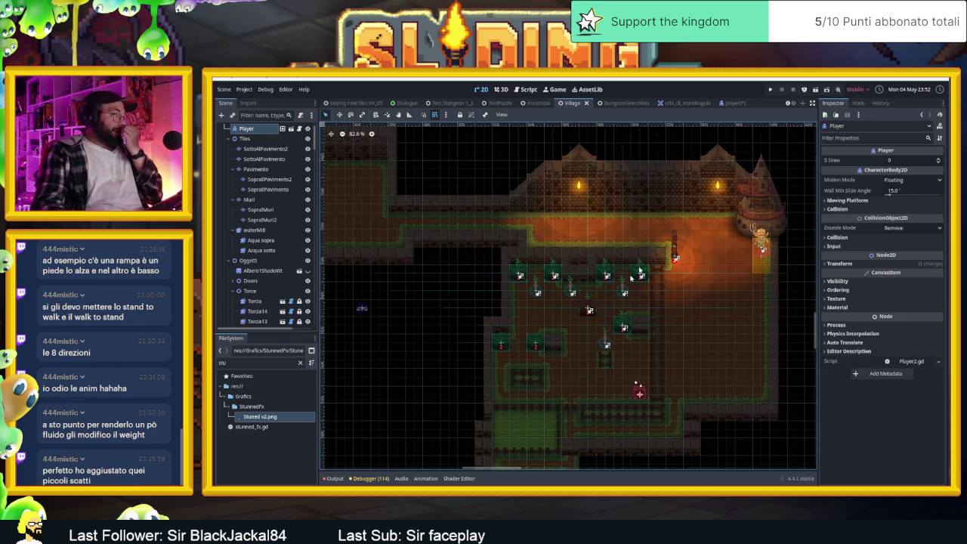
- Save the player scene and start a new empty scene
click(731, 104)
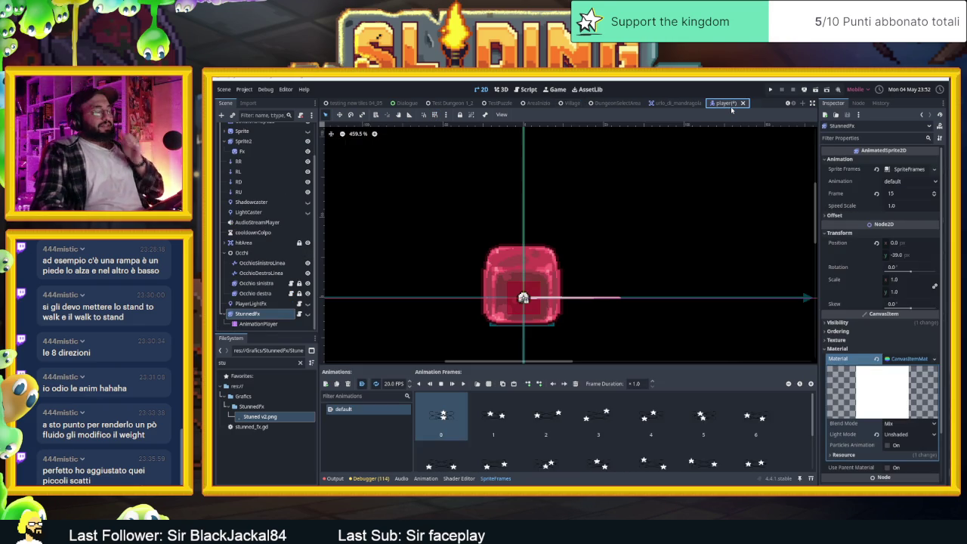
key(ctrl+s)
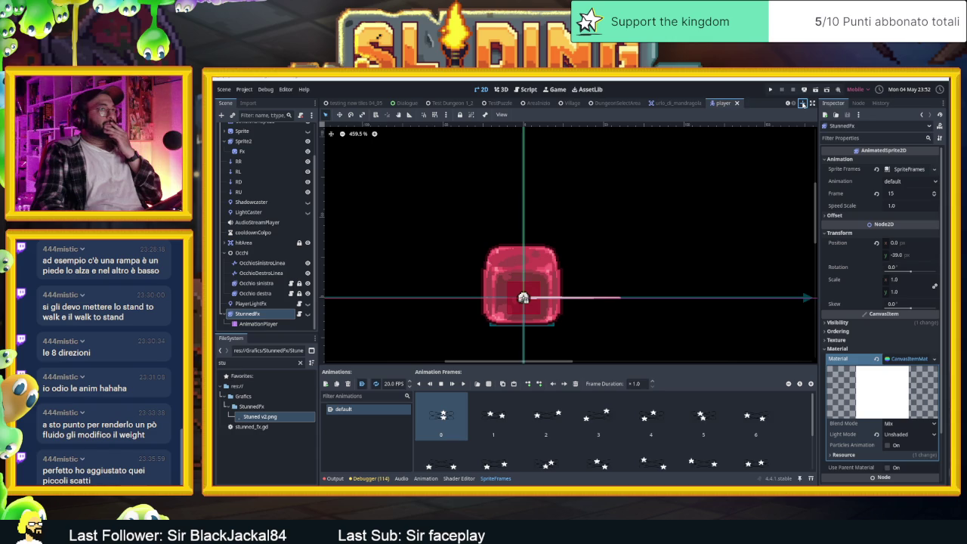
key(ctrl+n)
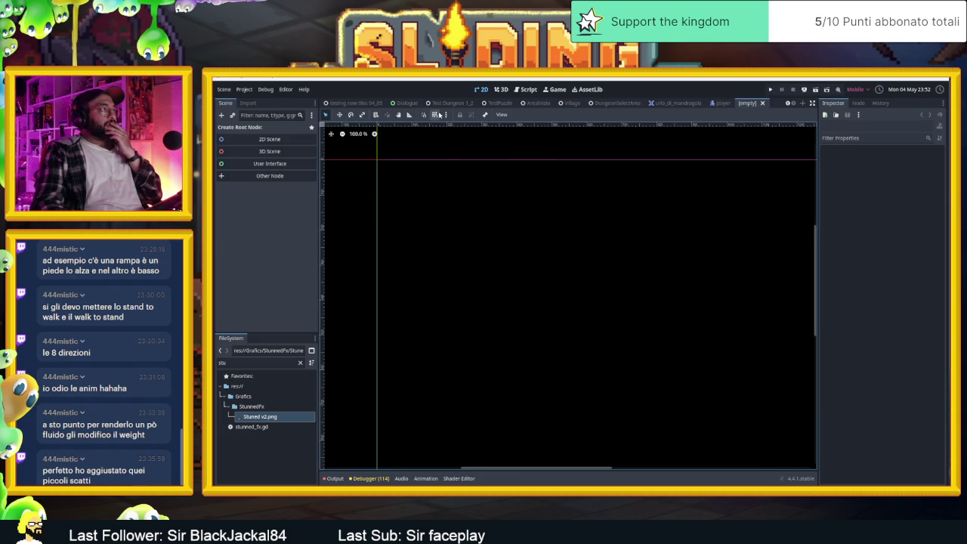
- Show the grid, give the scene a 2D root, and add a ProgressBar node
click(437, 114)
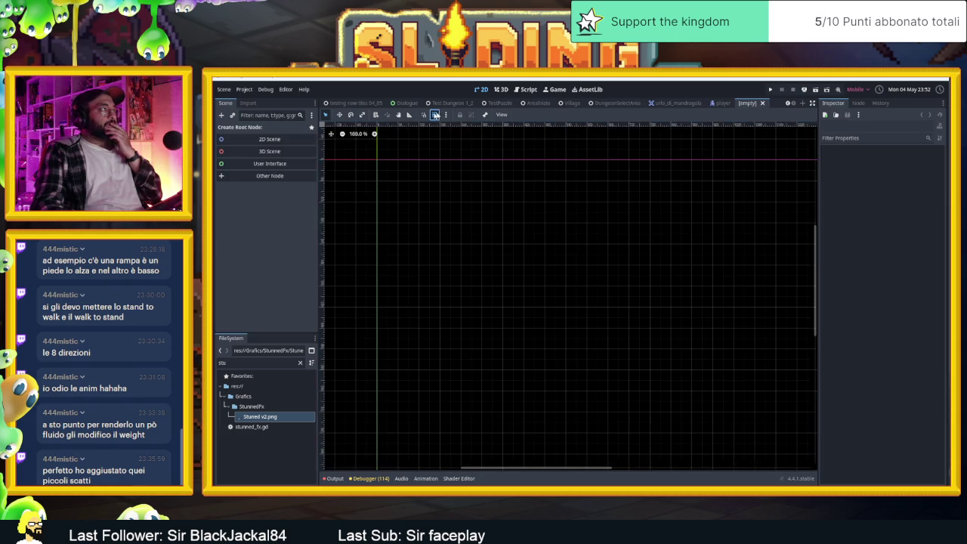
click(266, 139)
click(222, 116)
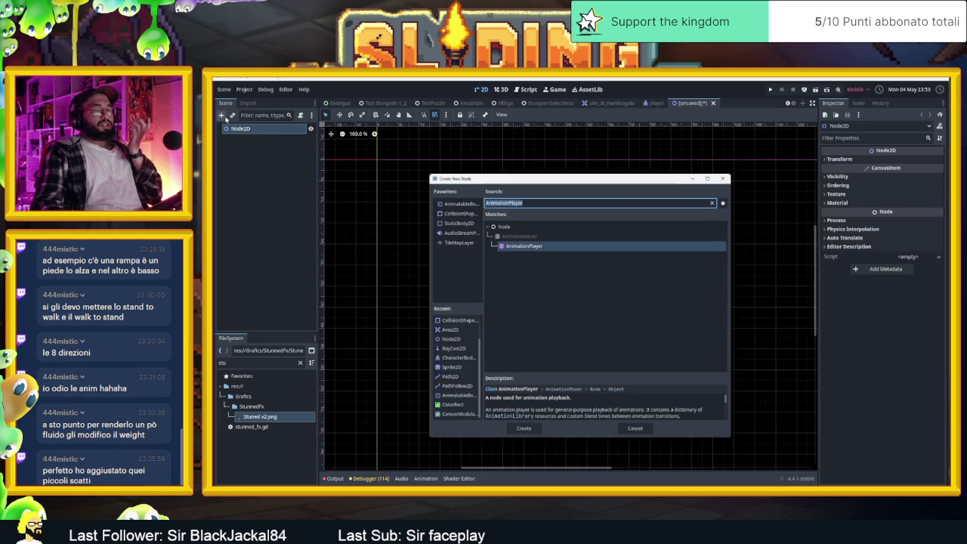
text(progre)
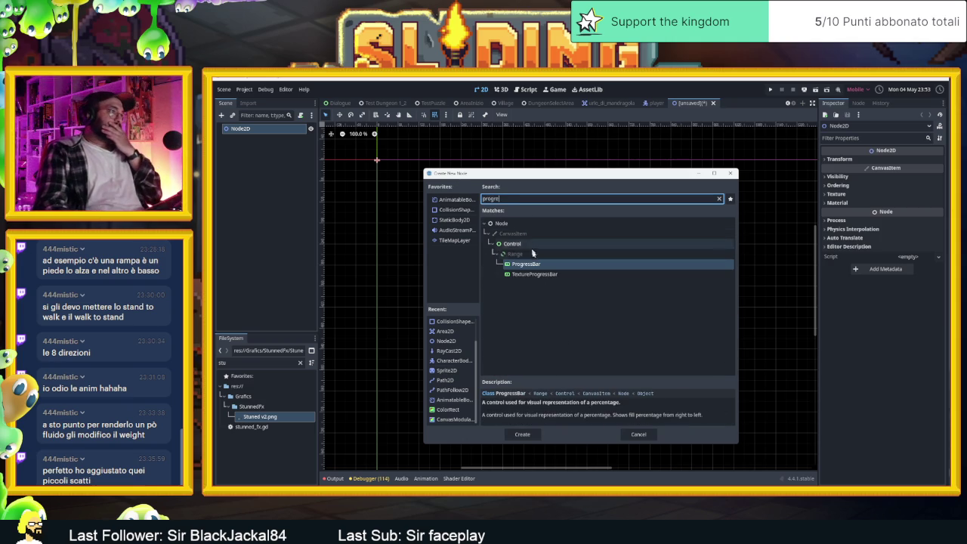
double_click(527, 264)
- Enlarge the ProgressBar to about 120 pixels square and reopen Add Node on the Node2D root
scroll(456, 223, up, 8)
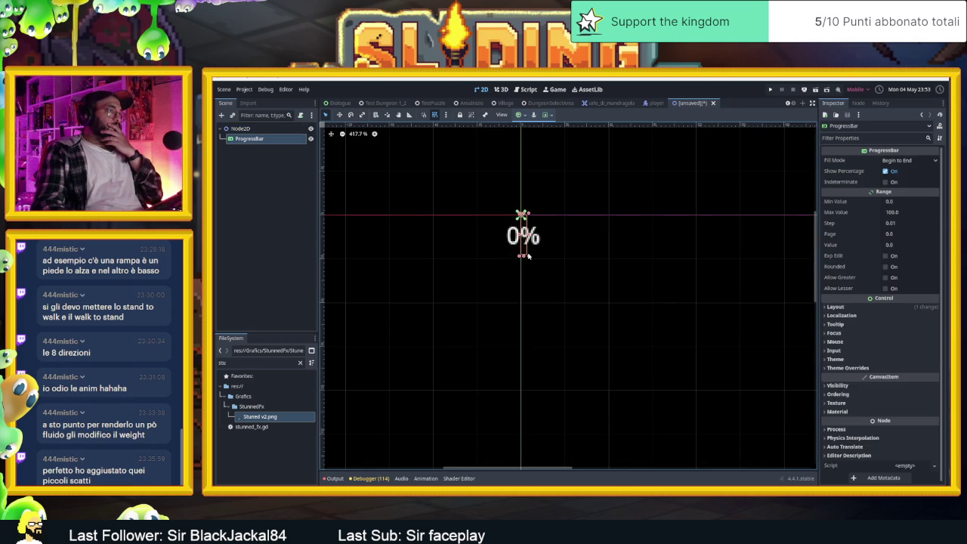
mouse_move(529, 257)
mouse_down()
mouse_move(572, 269)
mouse_move(598, 300)
mouse_up()
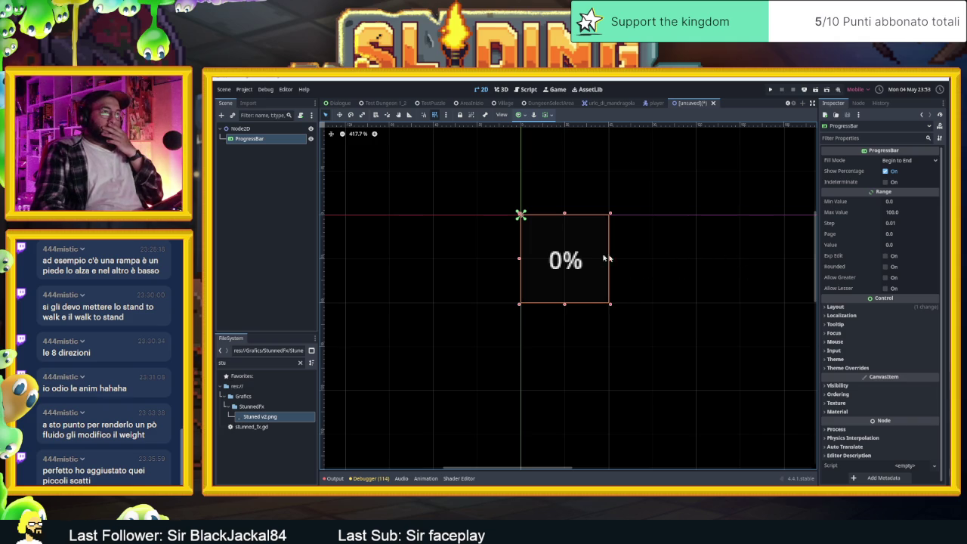
click(899, 160)
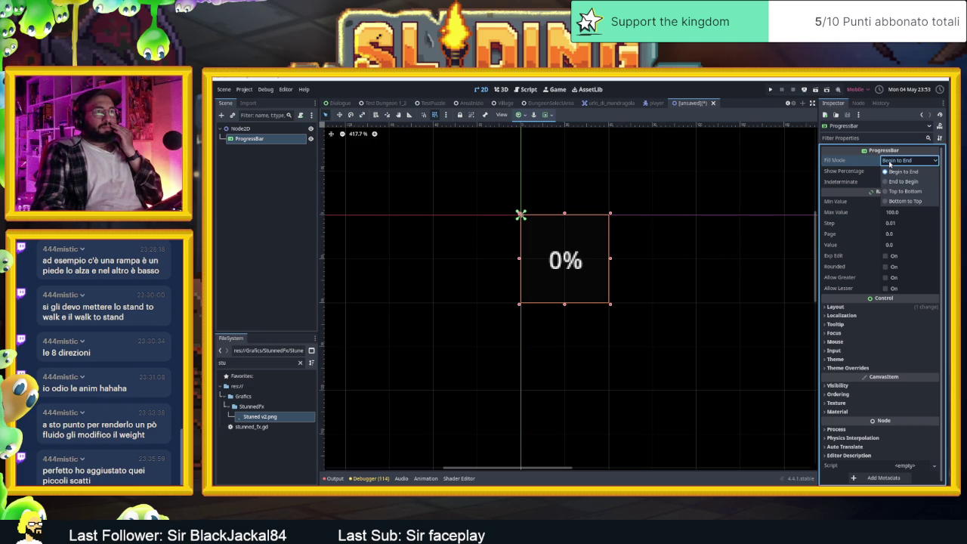
click(866, 164)
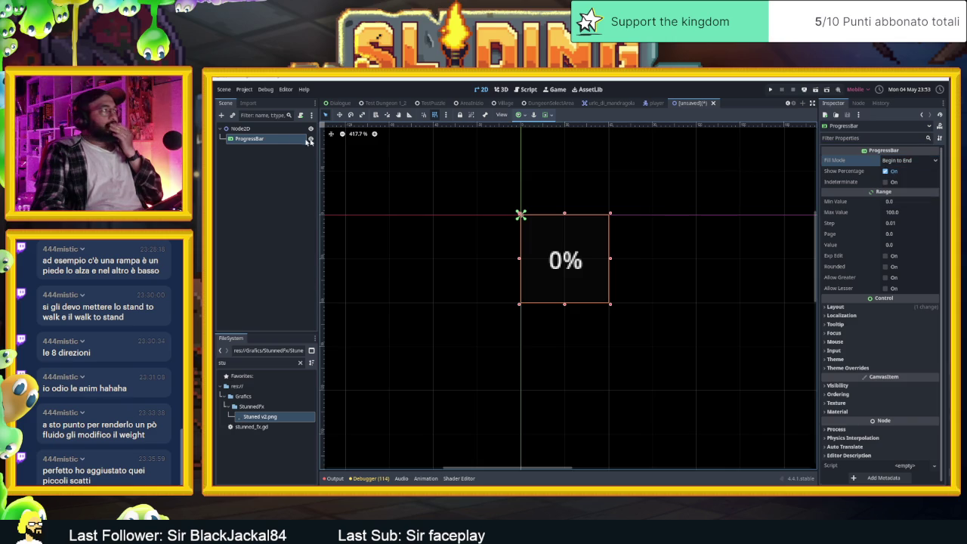
click(240, 128)
key(ctrl+a)
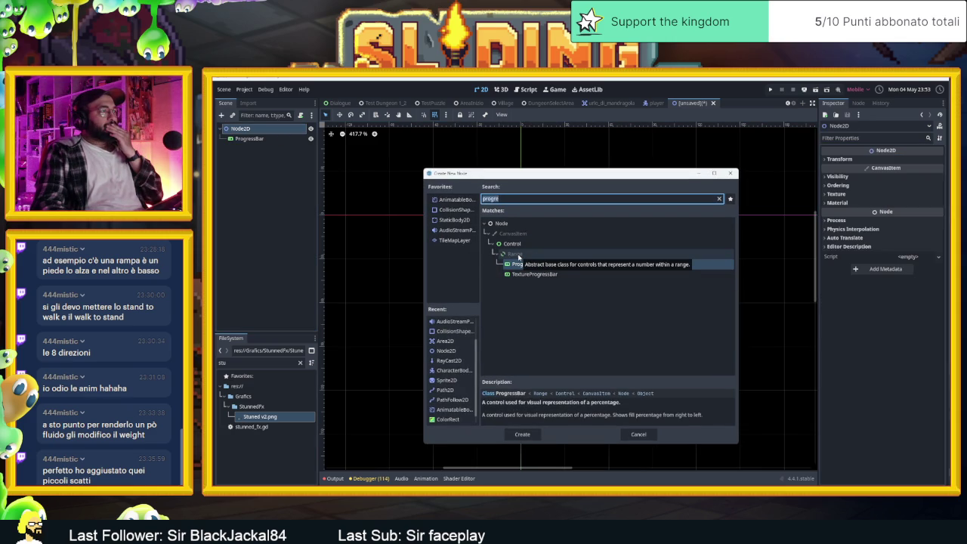
- Add a TextureProgressBar below the ProgressBar and set its fill mode to Clockwise
double_click(514, 274)
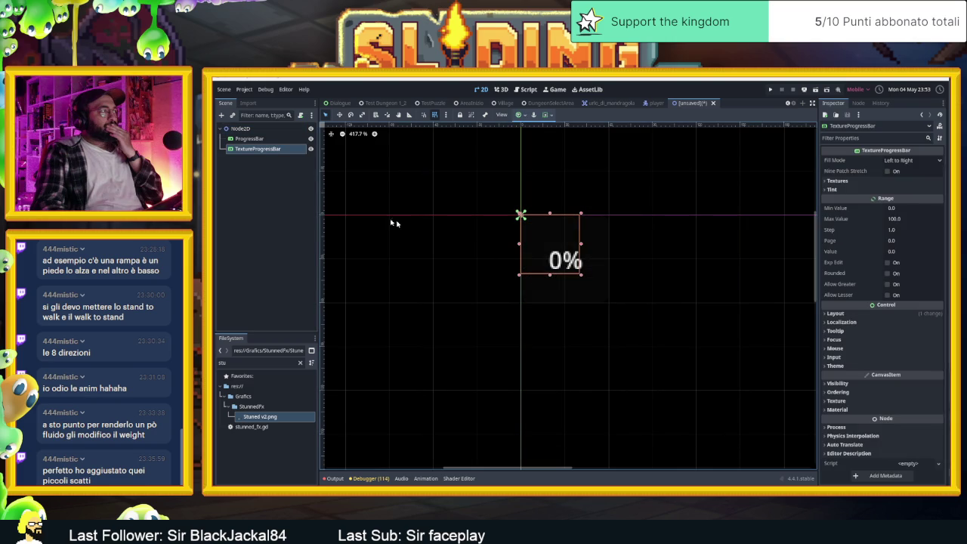
click(340, 117)
mouse_move(610, 207)
mouse_down()
mouse_move(655, 261)
mouse_move(632, 291)
mouse_up()
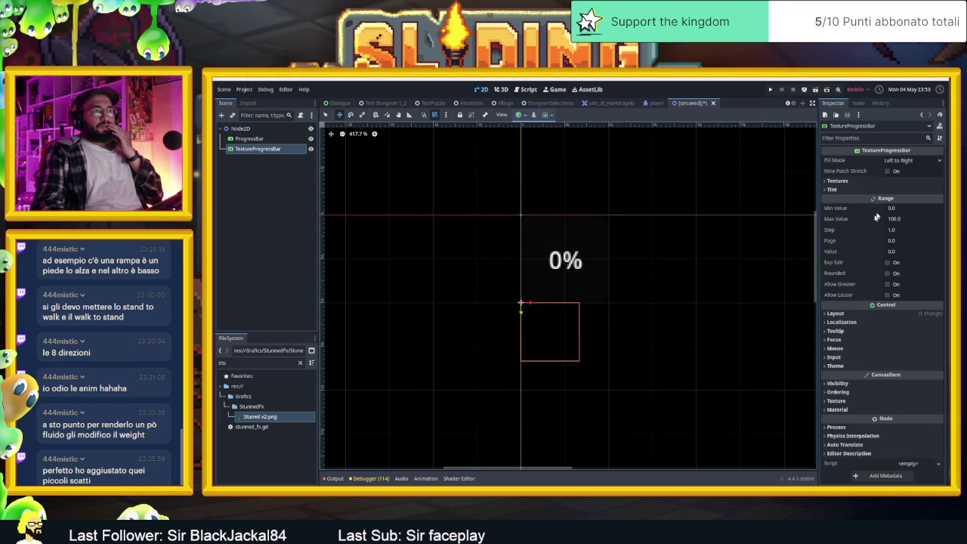
click(932, 162)
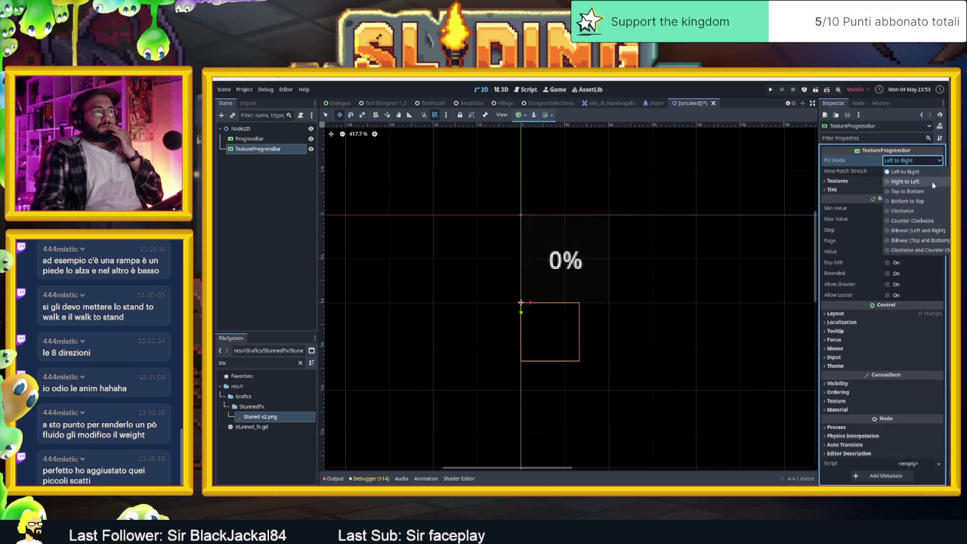
click(932, 210)
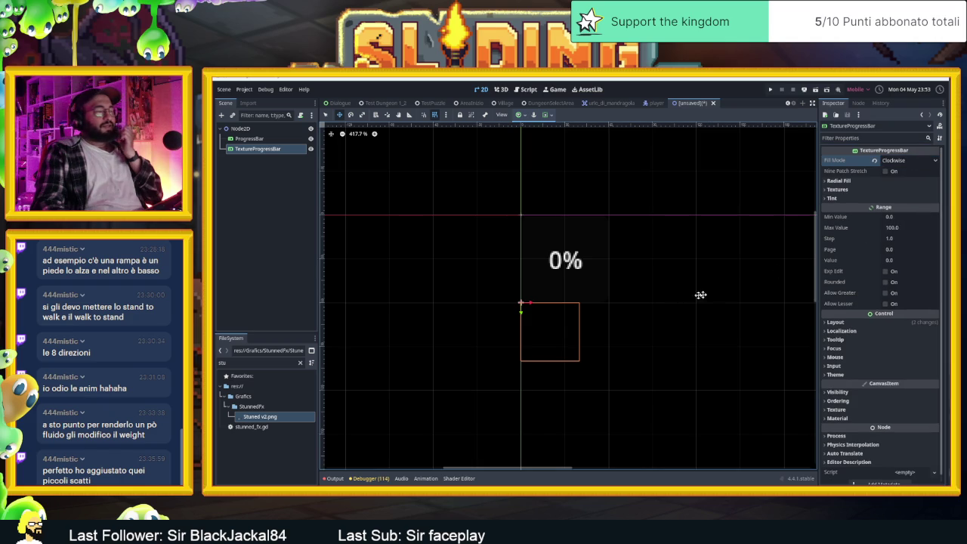
- Enlarge the TextureProgressBar box and expand its Radial Fill and Textures settings
click(326, 115)
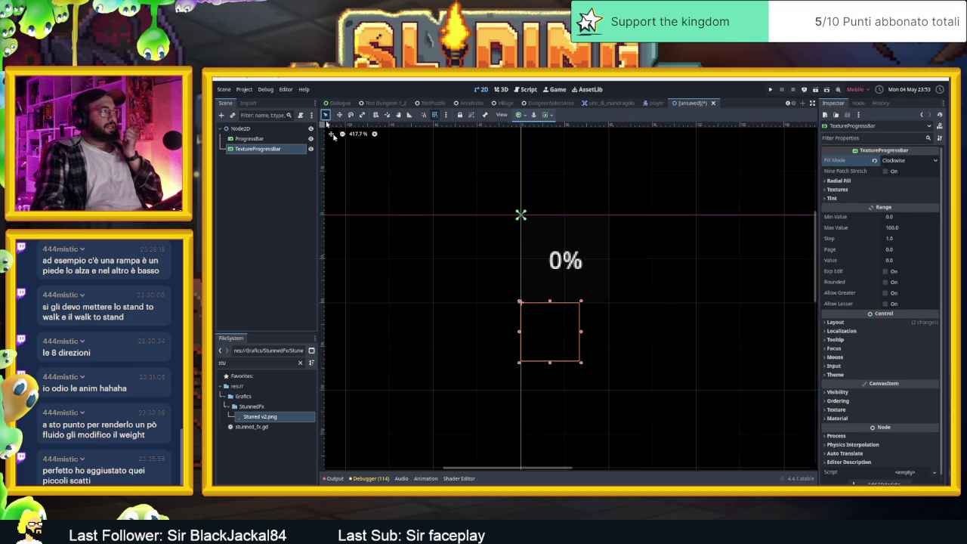
drag(582, 364, 610, 392)
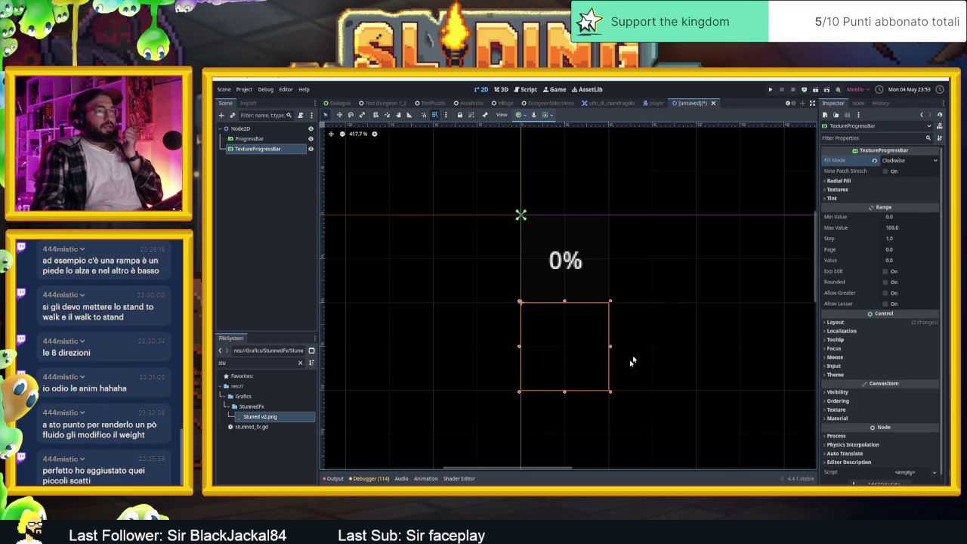
click(841, 182)
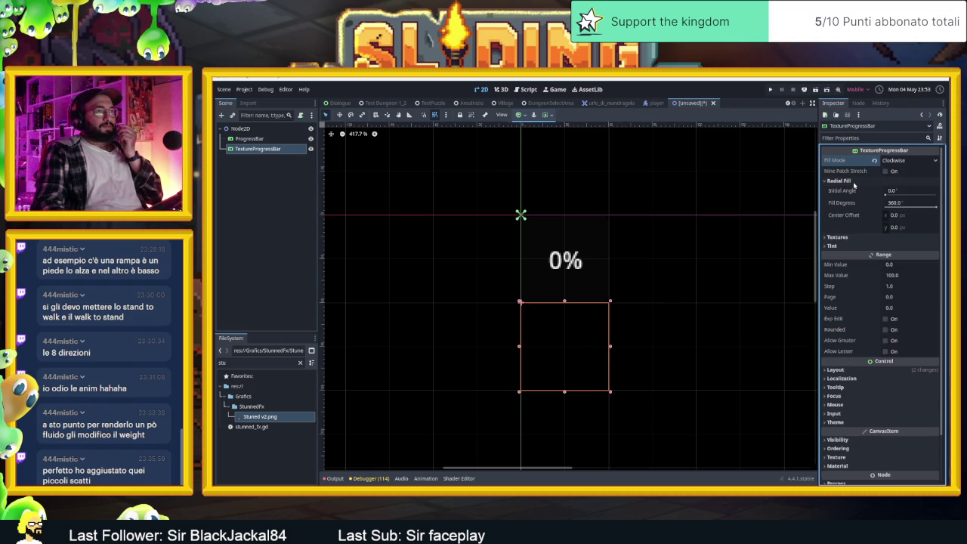
click(886, 194)
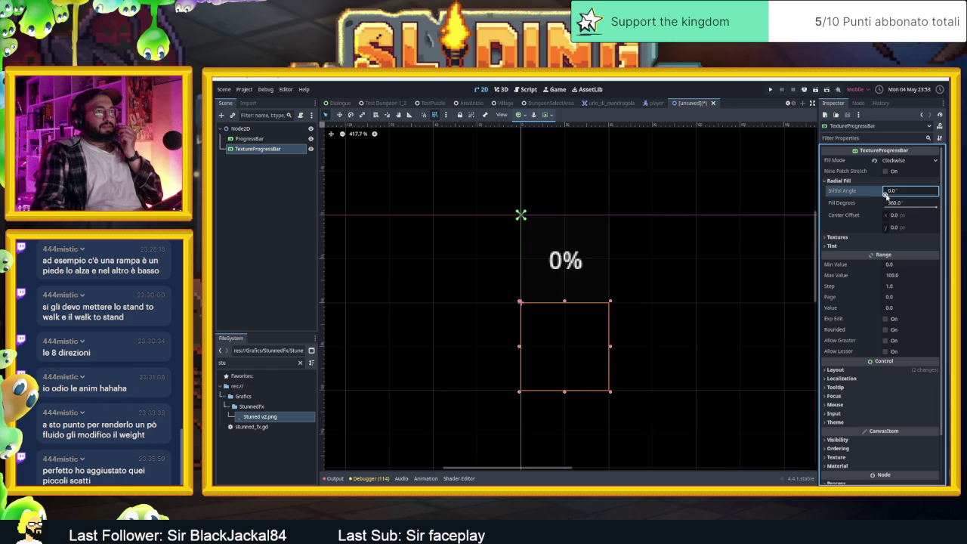
click(839, 237)
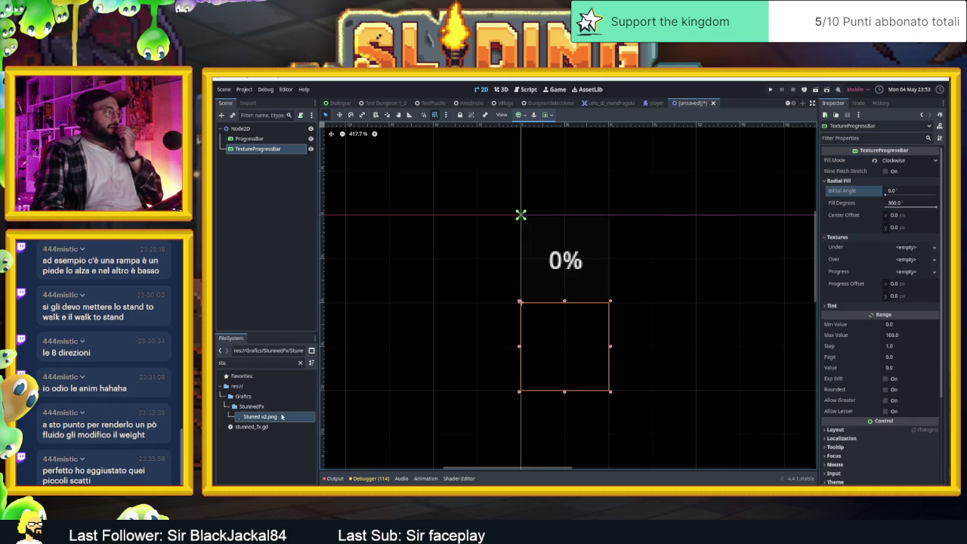
- Filter the FileSystem dock for 'icon'
click(330, 479)
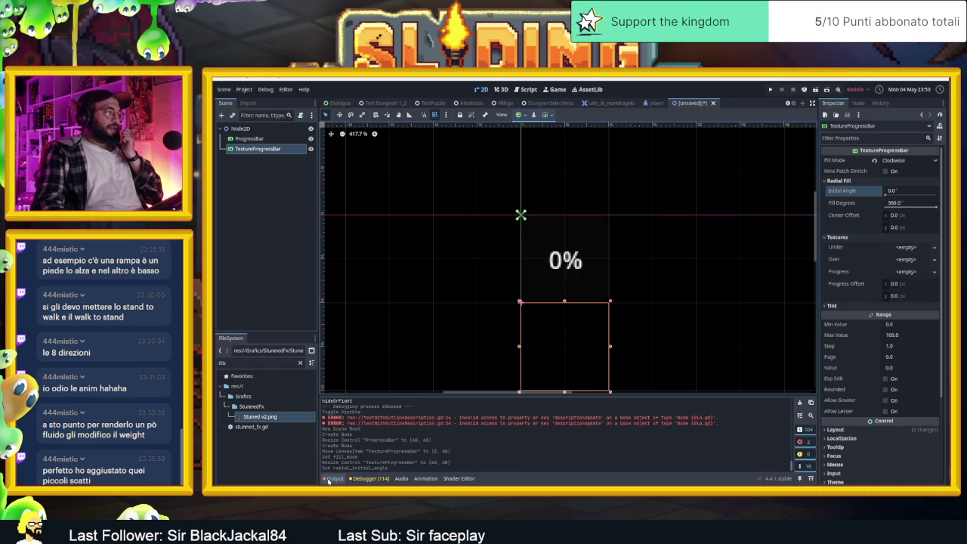
click(329, 479)
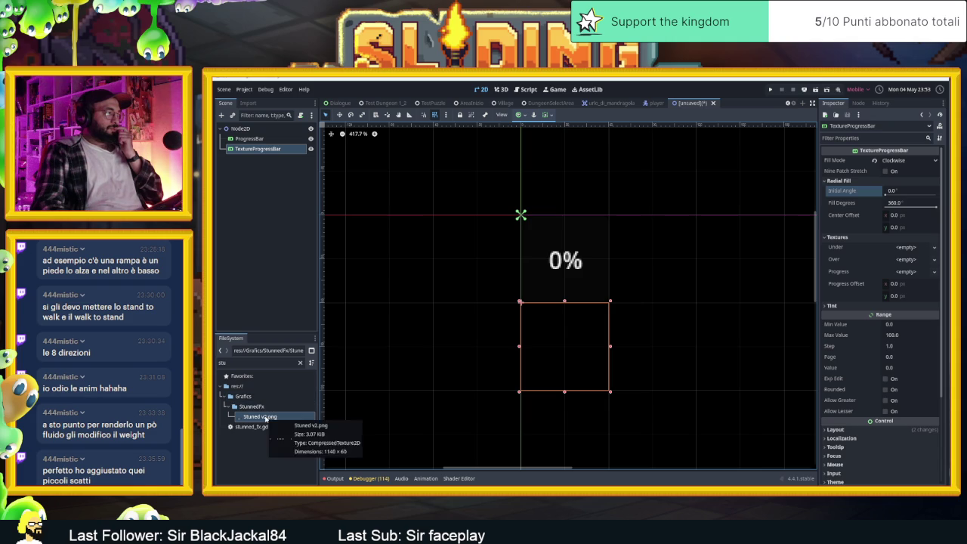
double_click(240, 363)
text(icon)
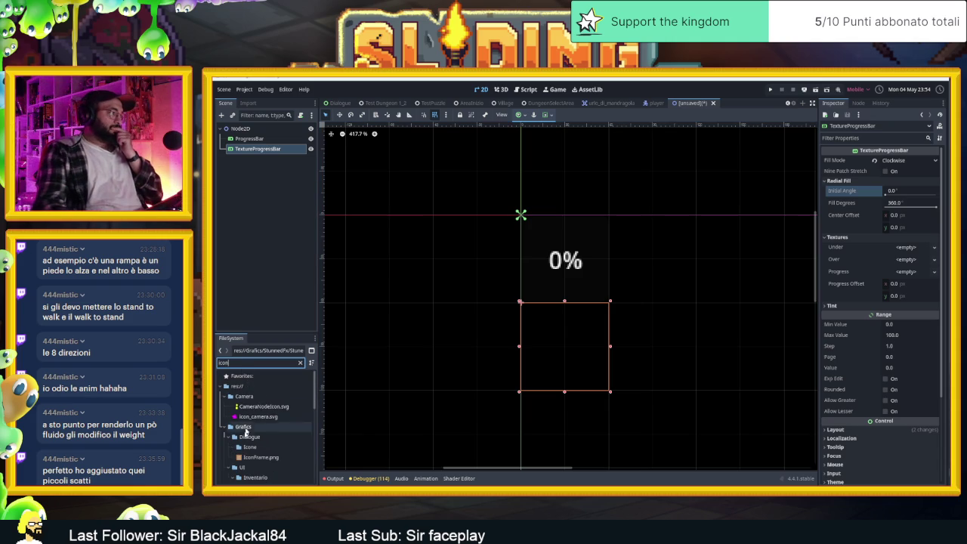
scroll(245, 439, down, 5)
scroll(250, 446, up, 5)
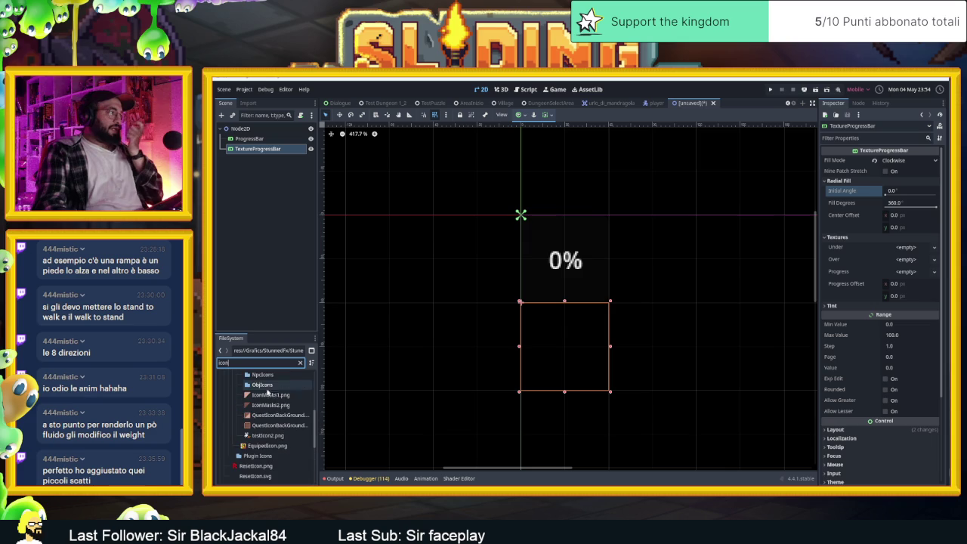
- Set a QuestIconBackground image as the Under texture and shrink the box to fit it
click(264, 416)
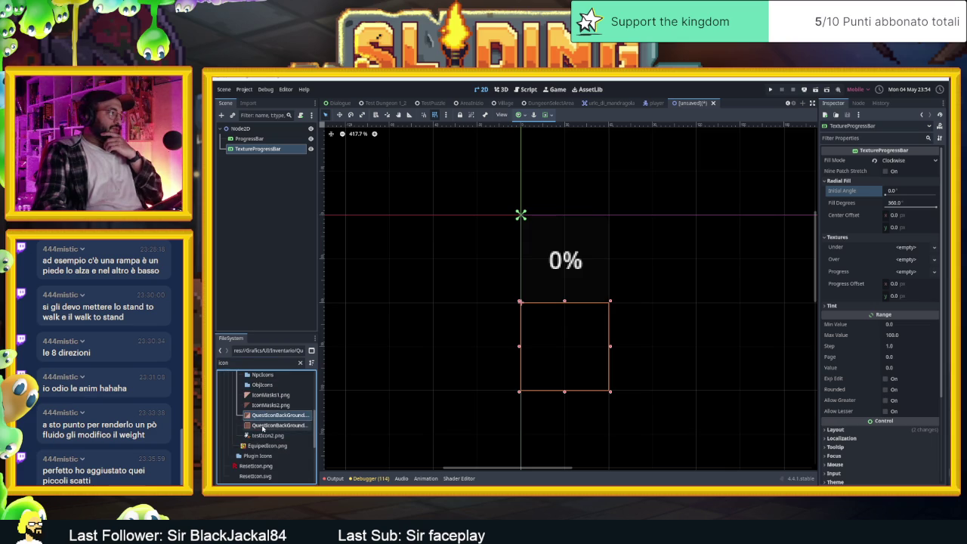
mouse_move(263, 427)
mouse_down()
mouse_move(622, 368)
mouse_move(891, 287)
mouse_move(920, 251)
mouse_move(912, 255)
mouse_up()
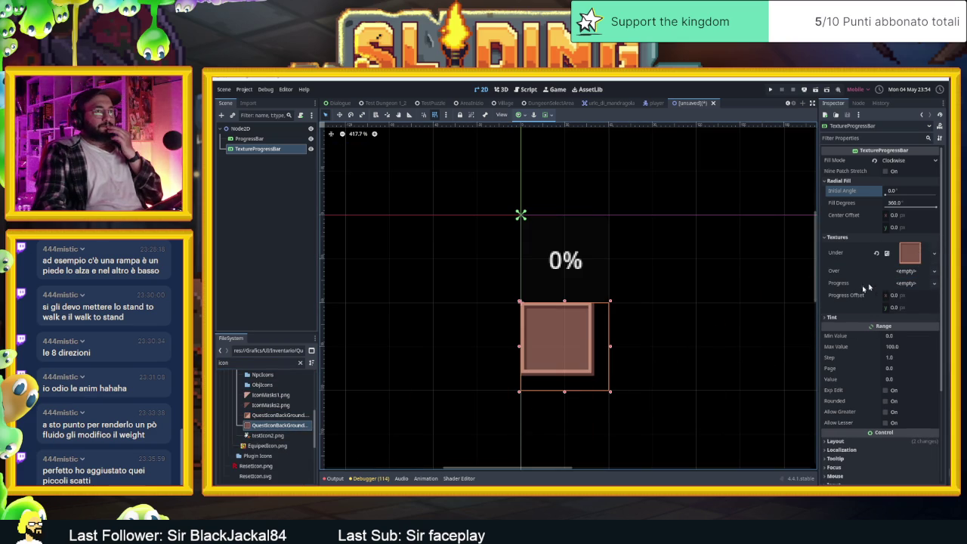
drag(598, 379, 578, 362)
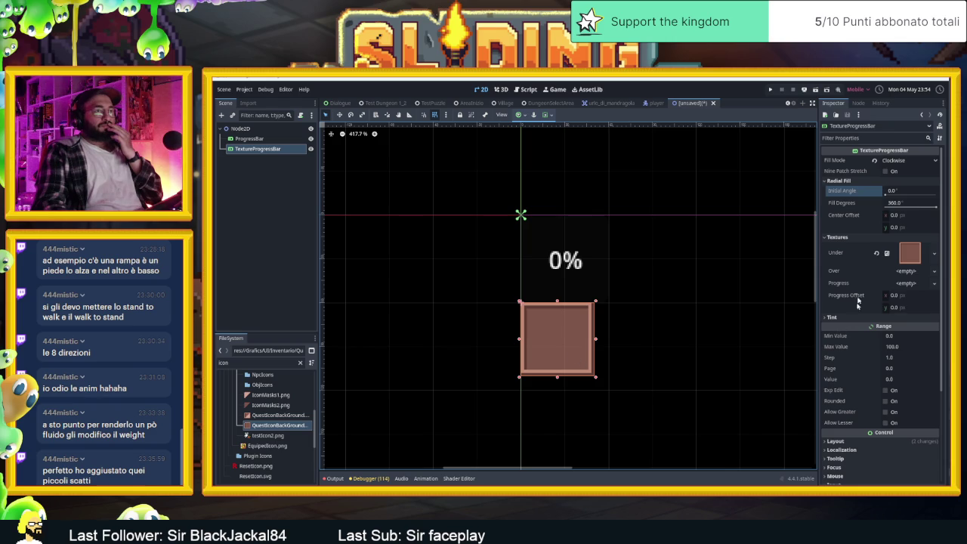
drag(887, 194, 877, 197)
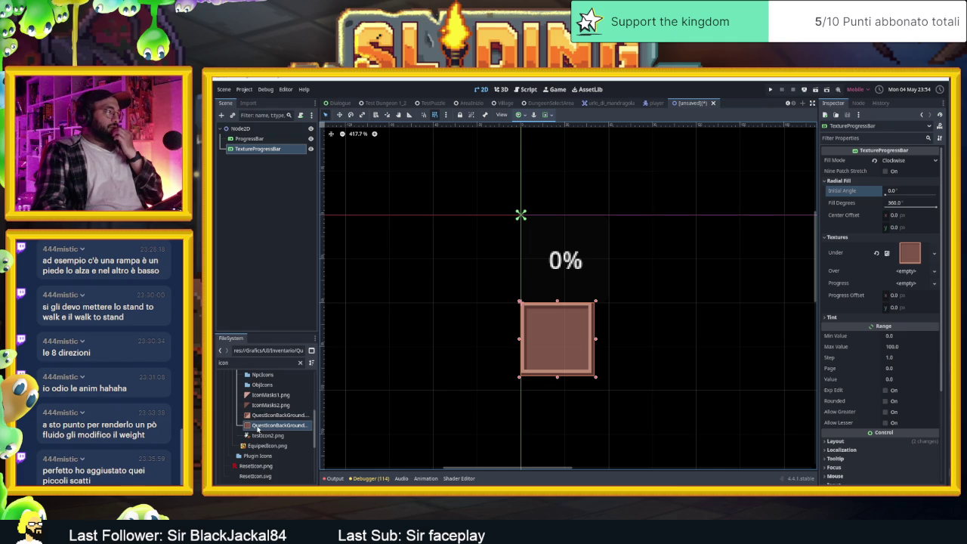
- Move the diagonal QuestIconBackground from the Over slot to the Progress texture slot, keeping Initial Angle 0
mouse_move(260, 417)
mouse_down()
mouse_move(673, 374)
mouse_move(917, 273)
mouse_up()
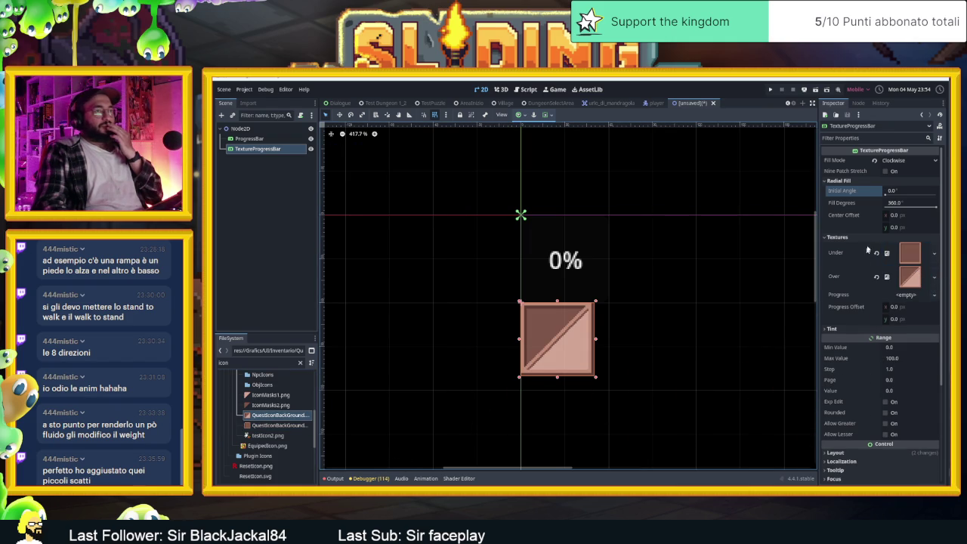
click(888, 193)
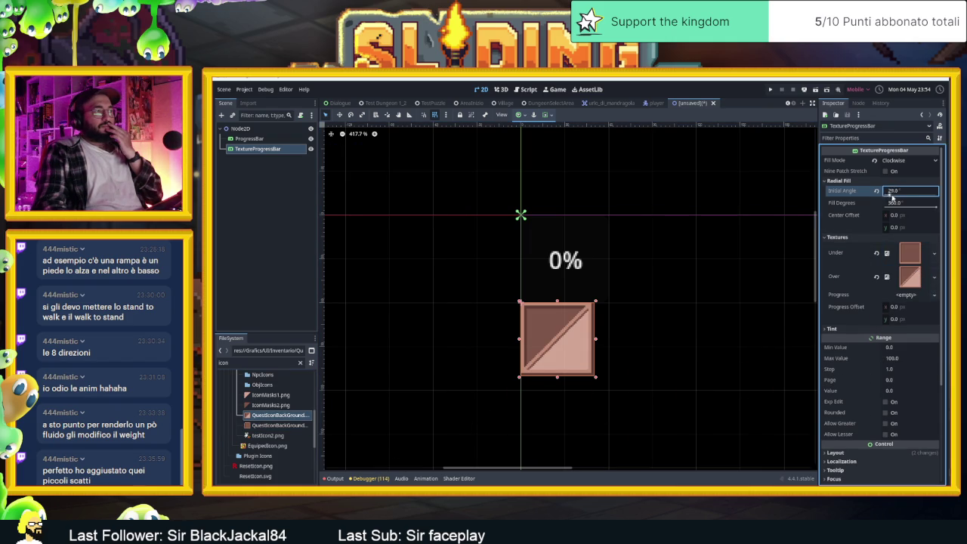
mouse_move(922, 198)
mouse_down()
mouse_move(884, 198)
mouse_move(938, 204)
mouse_up()
click(932, 206)
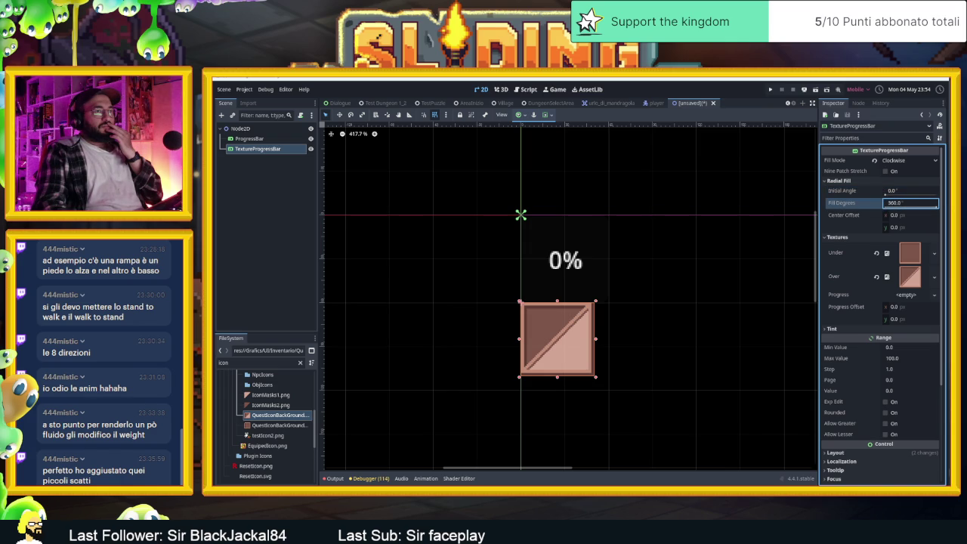
click(878, 279)
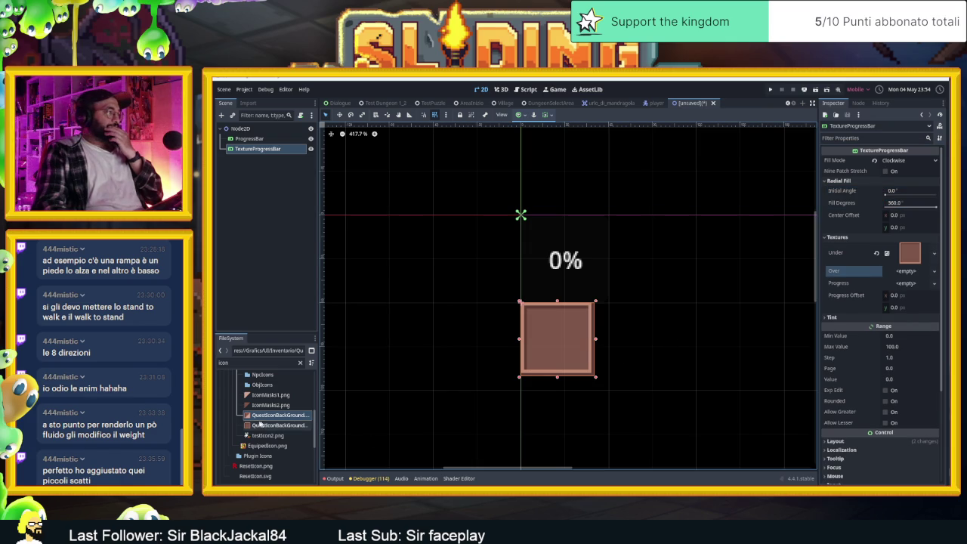
mouse_move(279, 425)
mouse_down()
mouse_move(453, 425)
mouse_move(798, 386)
mouse_move(892, 292)
mouse_up()
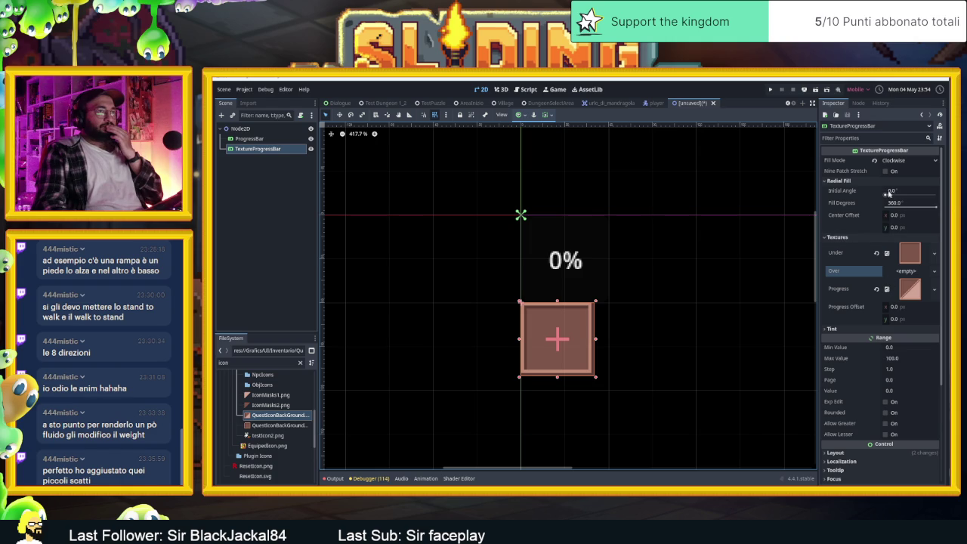
mouse_move(889, 195)
mouse_down()
mouse_move(920, 198)
mouse_move(907, 195)
mouse_up()
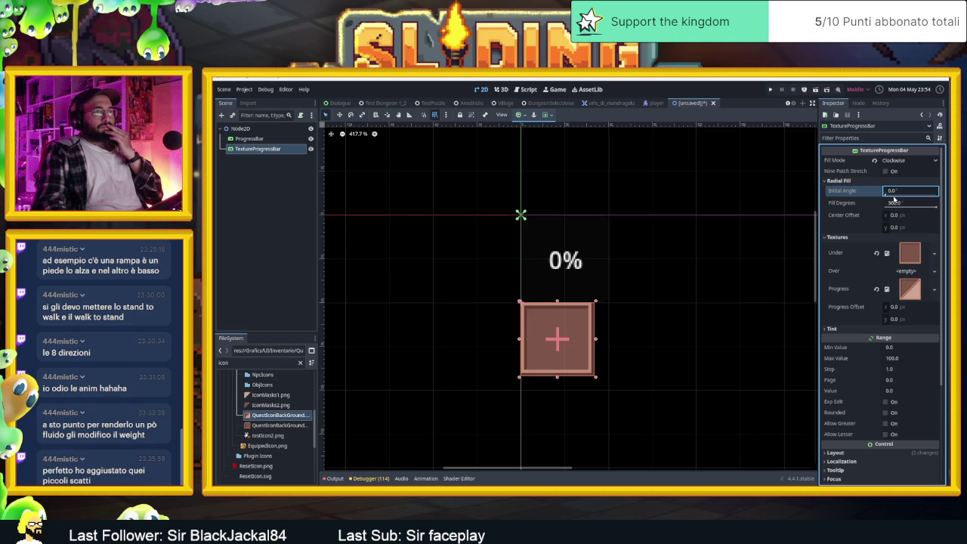
- Browse the icon files and set icon_camera.svg as the Over texture
mouse_move(918, 203)
mouse_down()
mouse_move(892, 202)
mouse_move(919, 203)
mouse_up()
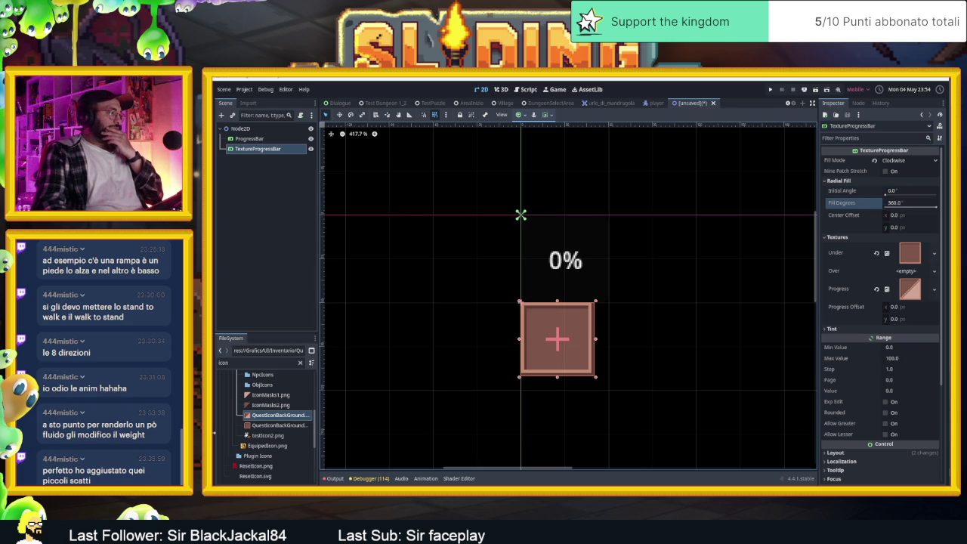
scroll(272, 450, down, 3)
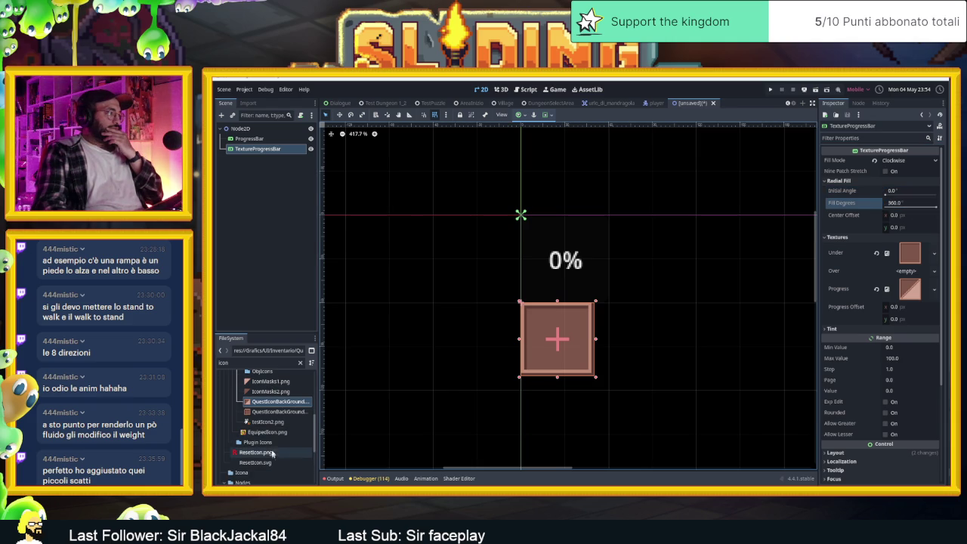
scroll(271, 451, down, 5)
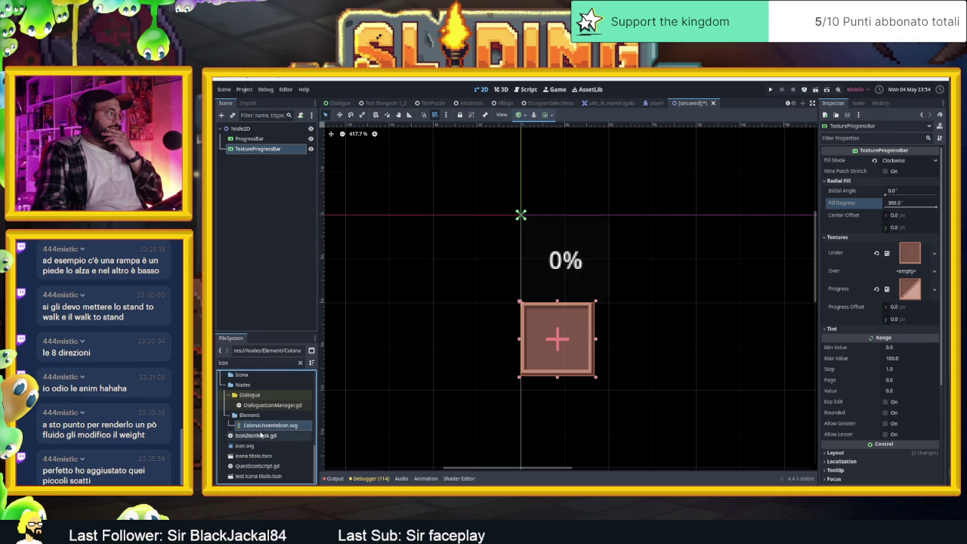
click(278, 426)
scroll(281, 430, up, 3)
scroll(280, 429, up, 2)
click(277, 426)
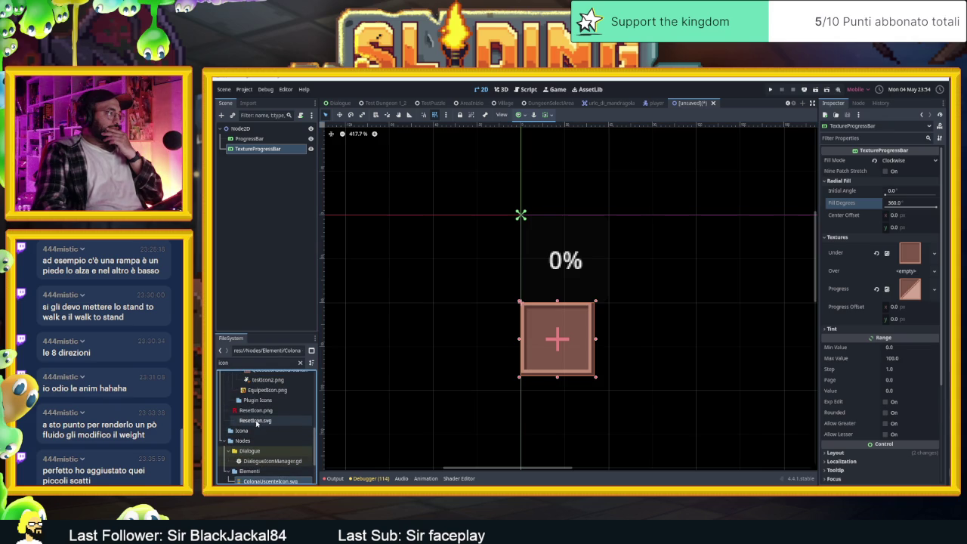
scroll(274, 422, up, 3)
scroll(273, 422, up, 6)
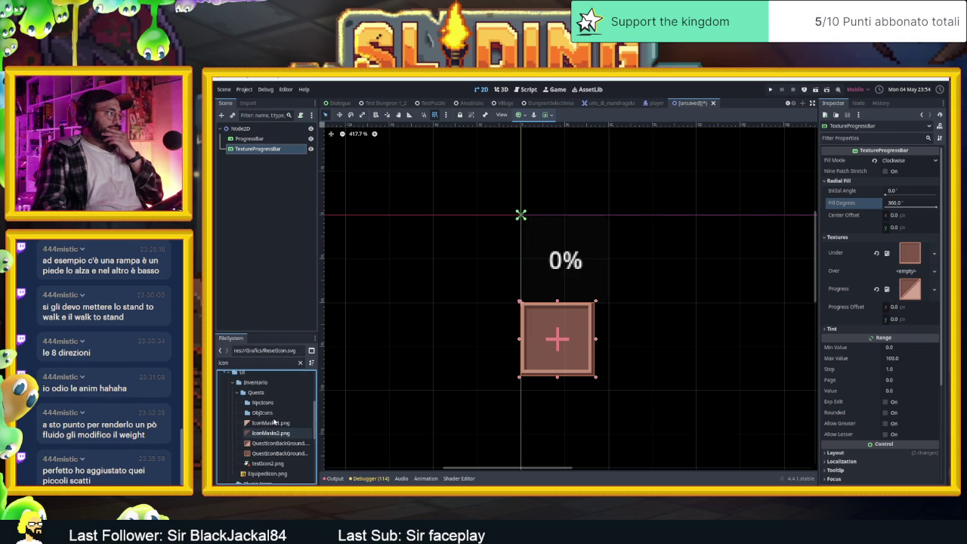
scroll(274, 422, up, 3)
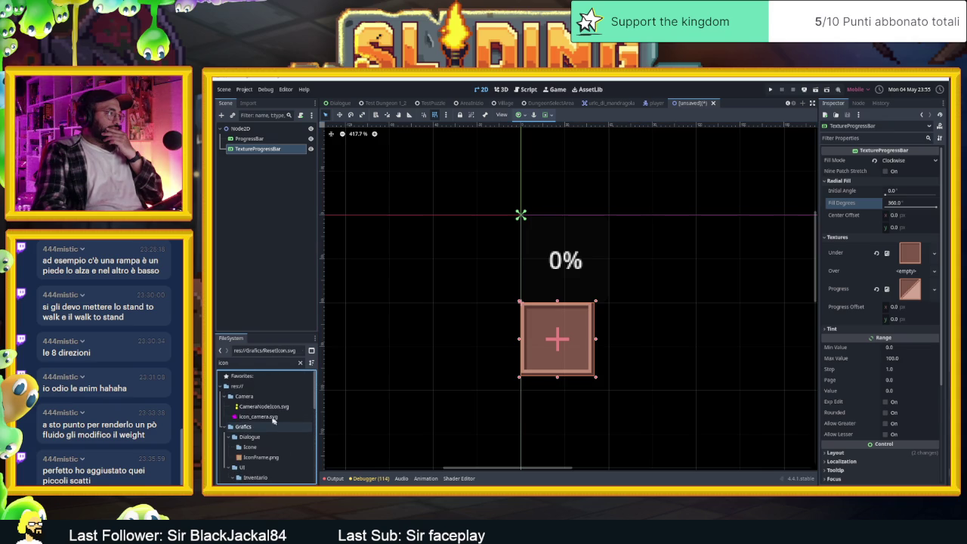
click(258, 417)
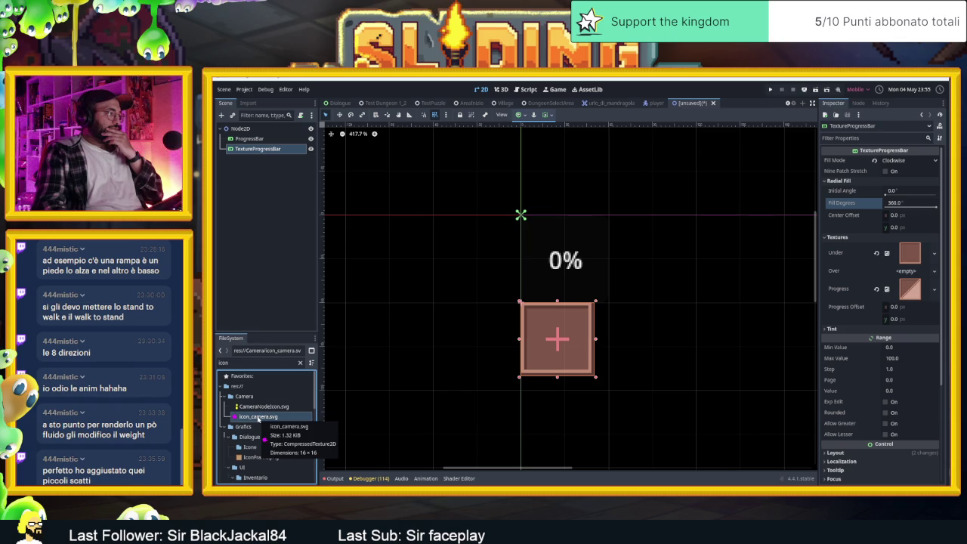
mouse_move(258, 420)
mouse_down()
mouse_move(691, 375)
mouse_move(920, 275)
mouse_up()
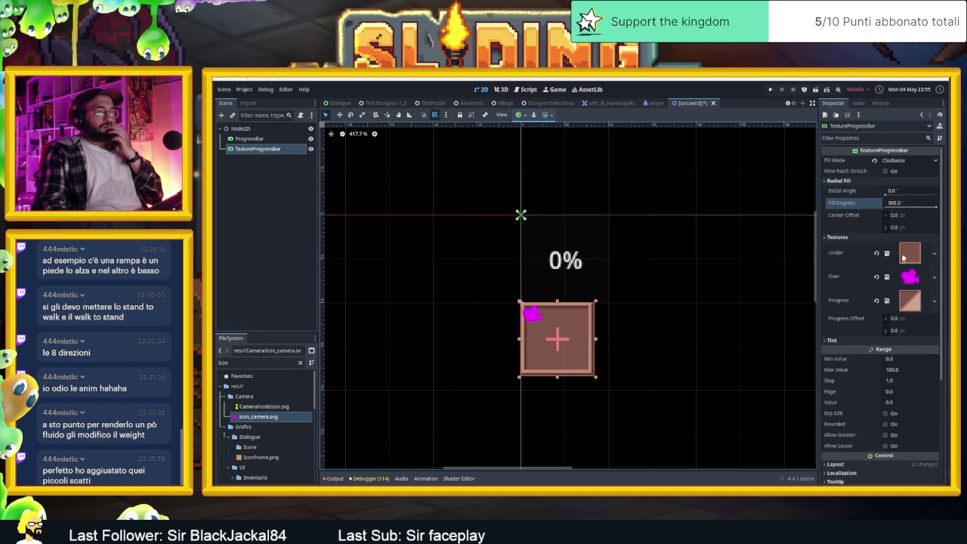
- Turn on Nine Patch Stretch while previewing a 264.5° fill sweep and a rotated start angle
click(889, 191)
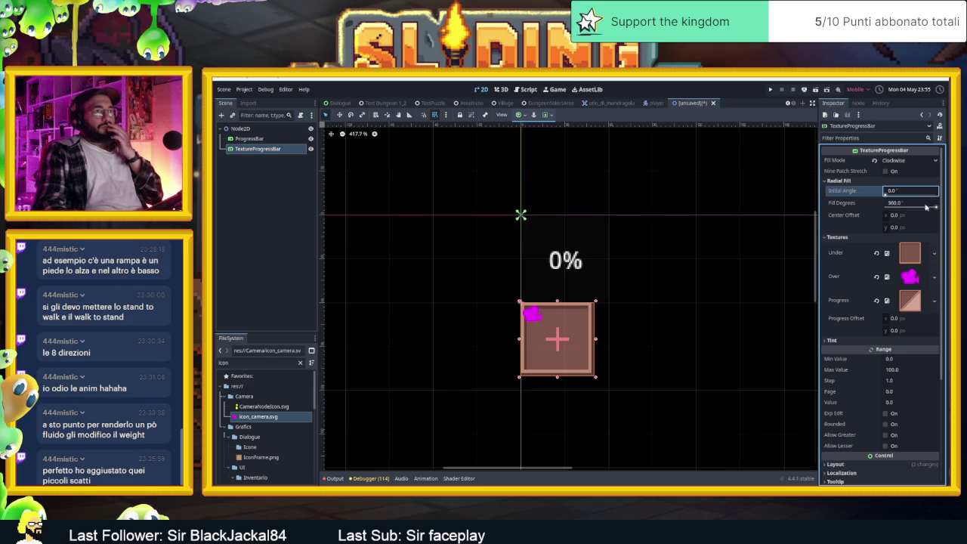
mouse_move(931, 205)
mouse_down()
mouse_move(923, 206)
mouse_move(939, 206)
mouse_up()
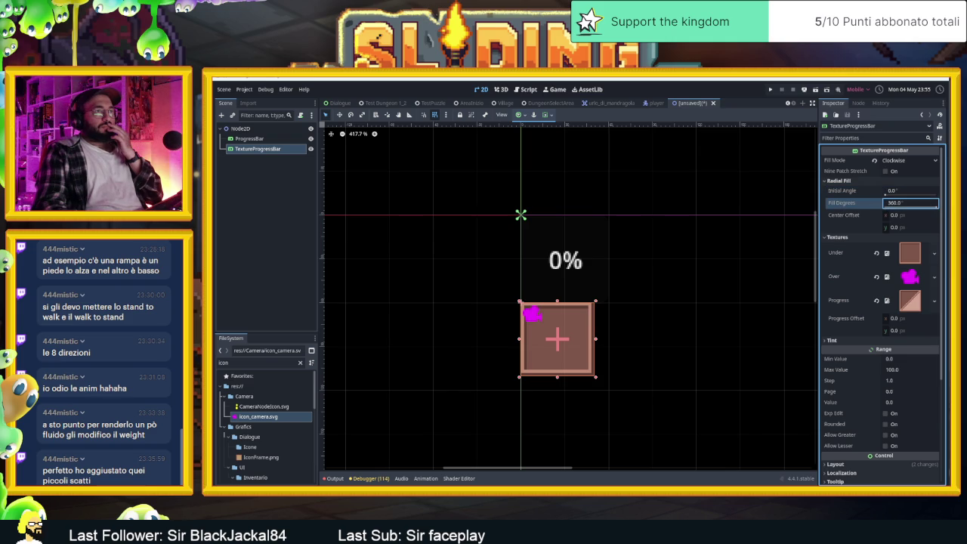
click(894, 172)
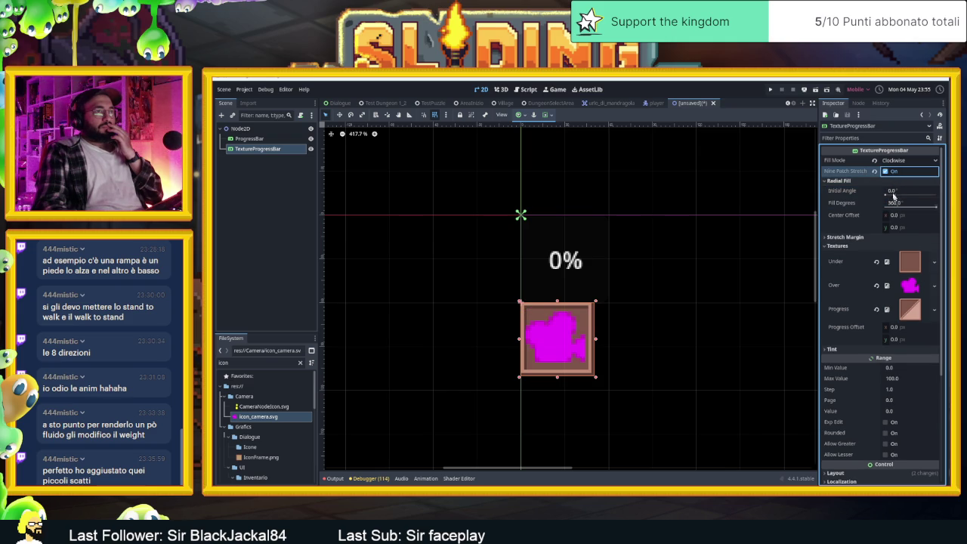
drag(894, 196, 911, 195)
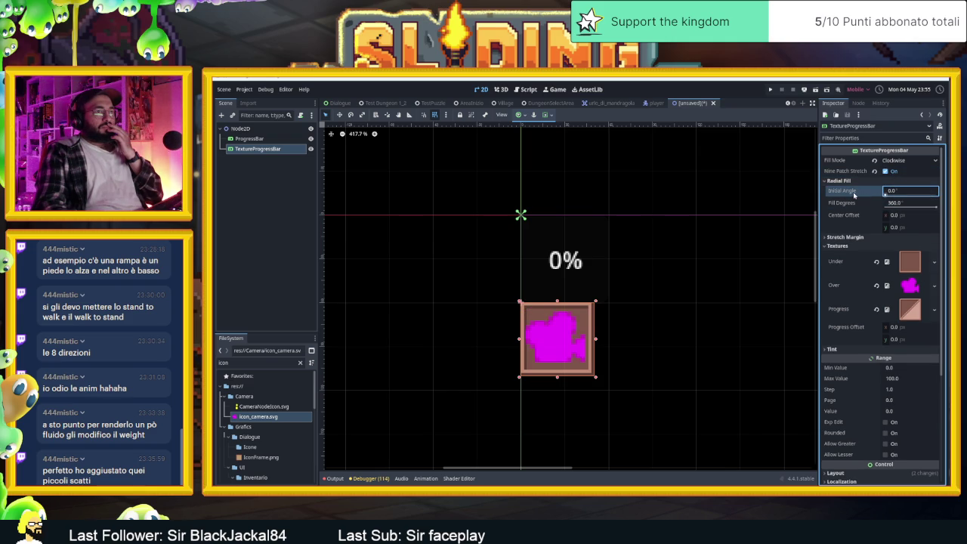
- Restore Initial Angle 0 and Fill Degrees 360, then clear the camera Over texture
click(877, 190)
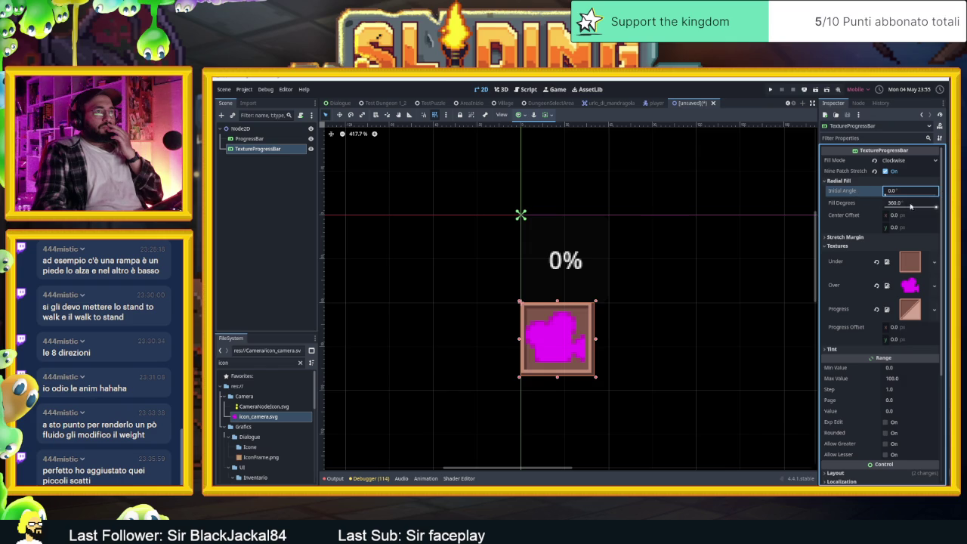
mouse_move(911, 206)
mouse_down()
mouse_move(903, 207)
mouse_move(919, 195)
mouse_move(893, 202)
mouse_up()
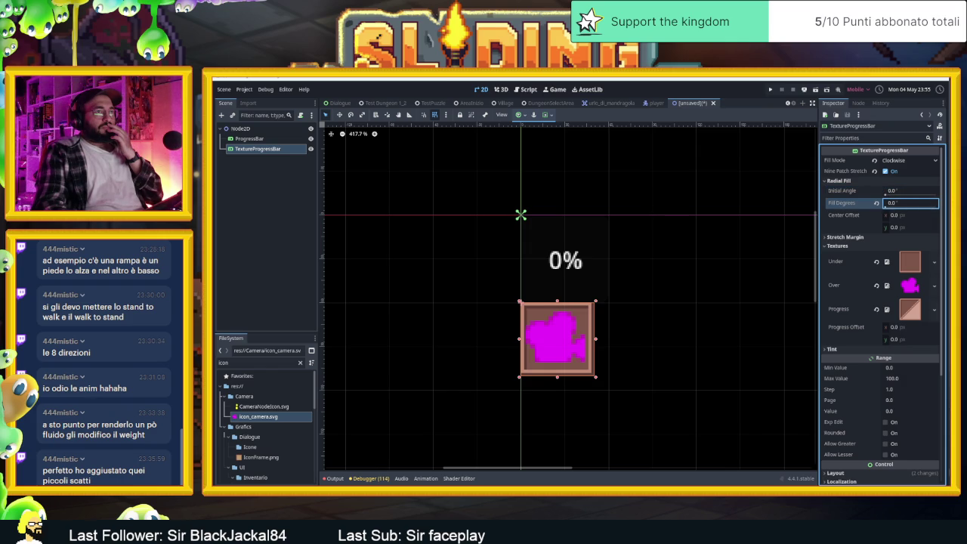
click(877, 203)
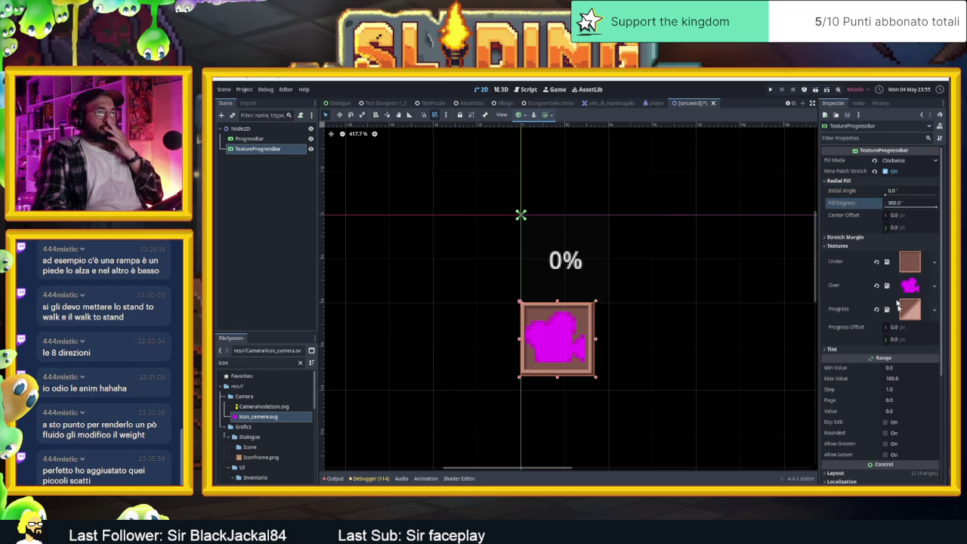
click(892, 349)
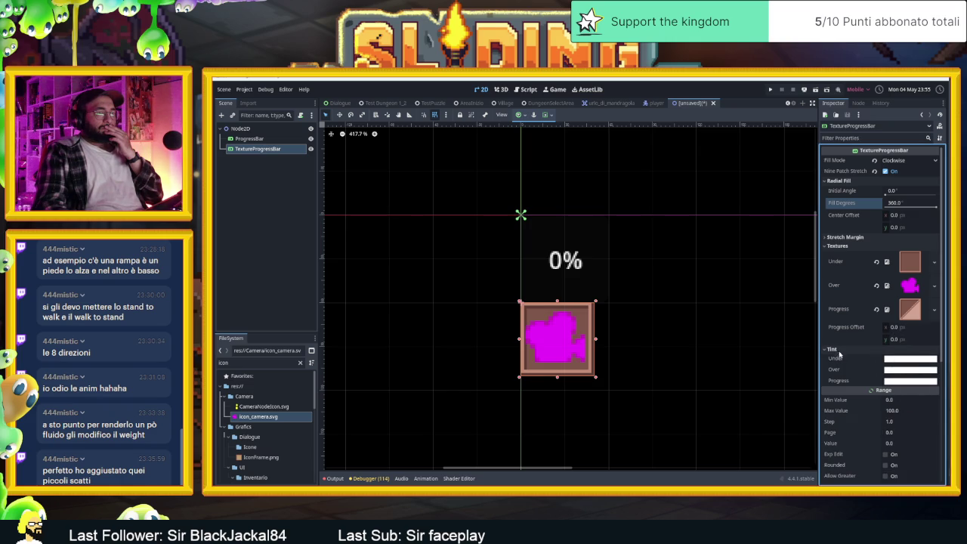
click(877, 286)
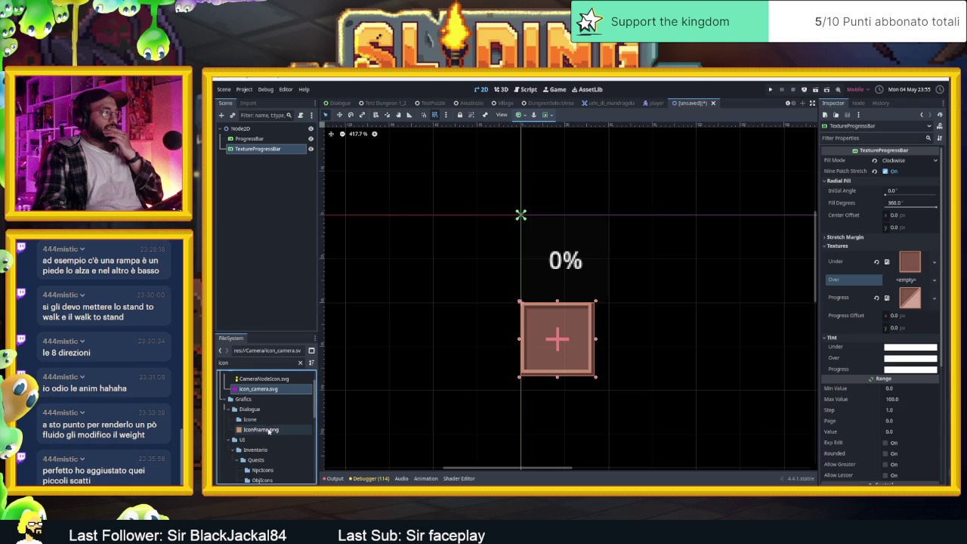
- Set IconFrame.png as the Over texture, returning Initial Angle to 0 after trying other values
mouse_move(261, 430)
mouse_down()
mouse_move(834, 282)
mouse_move(841, 307)
mouse_move(913, 283)
mouse_up()
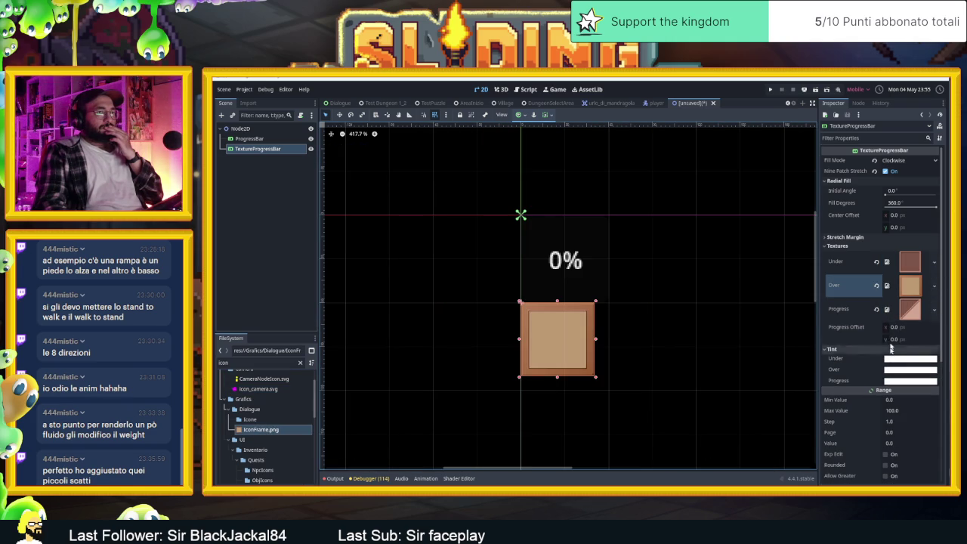
drag(888, 195, 958, 195)
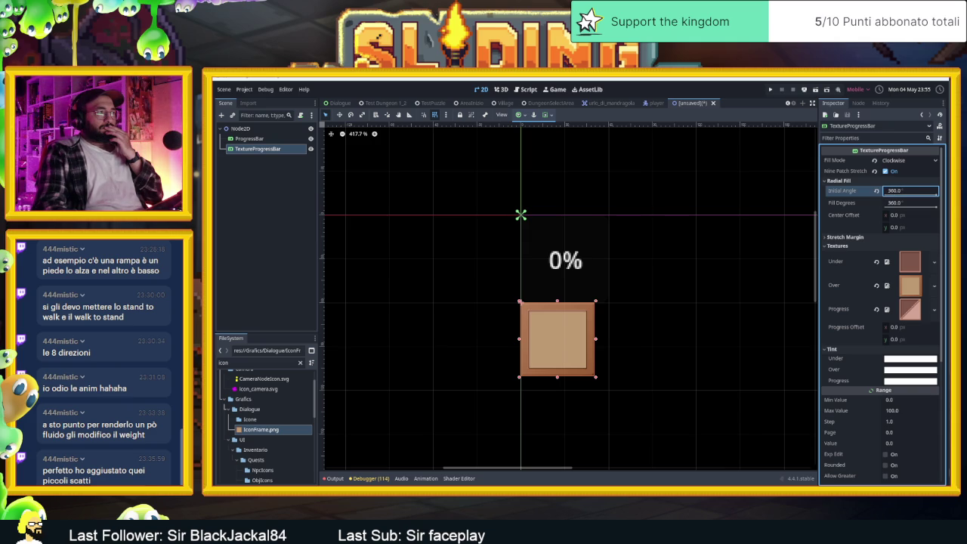
click(910, 202)
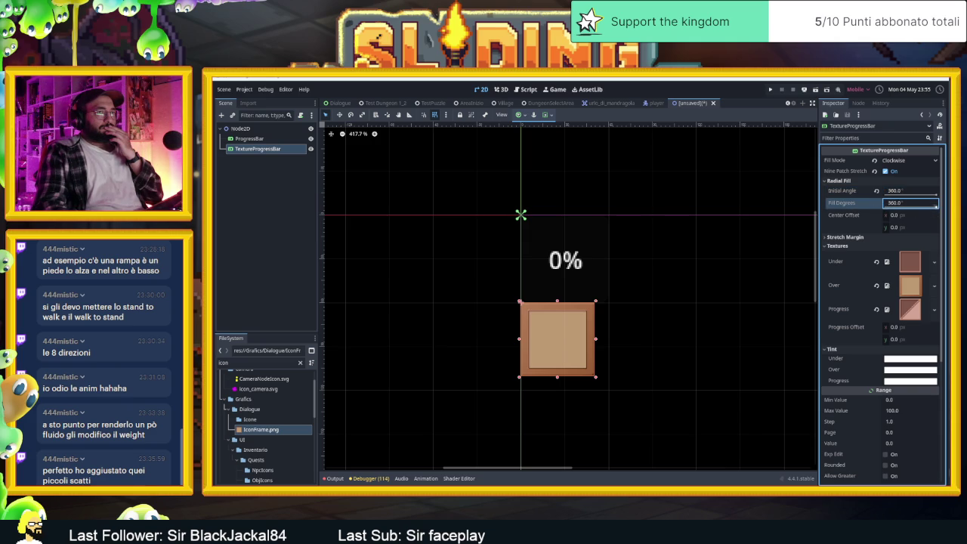
drag(921, 194, 831, 194)
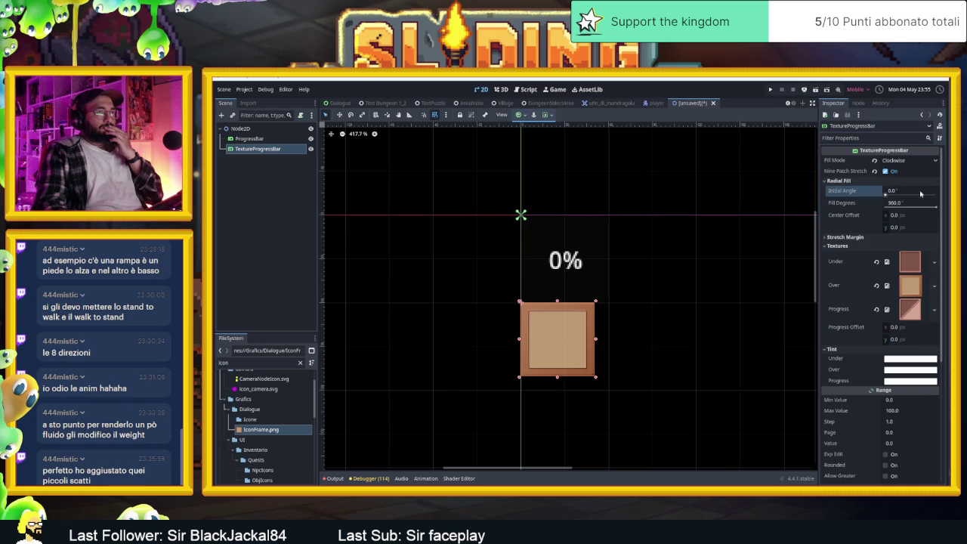
- Set the progress bar's Value to 29 and clear the IconFrame.png Over texture
scroll(857, 325, down, 3)
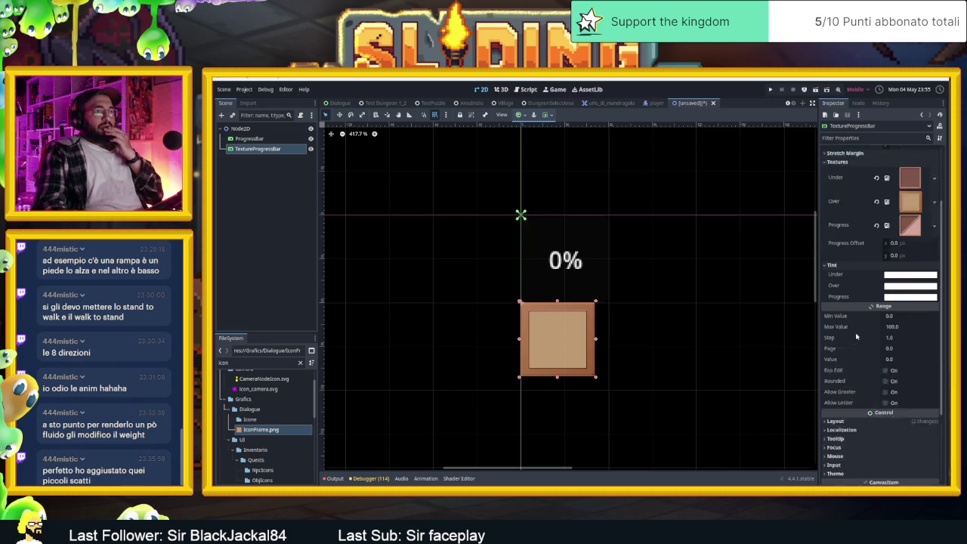
scroll(868, 270, up, 2)
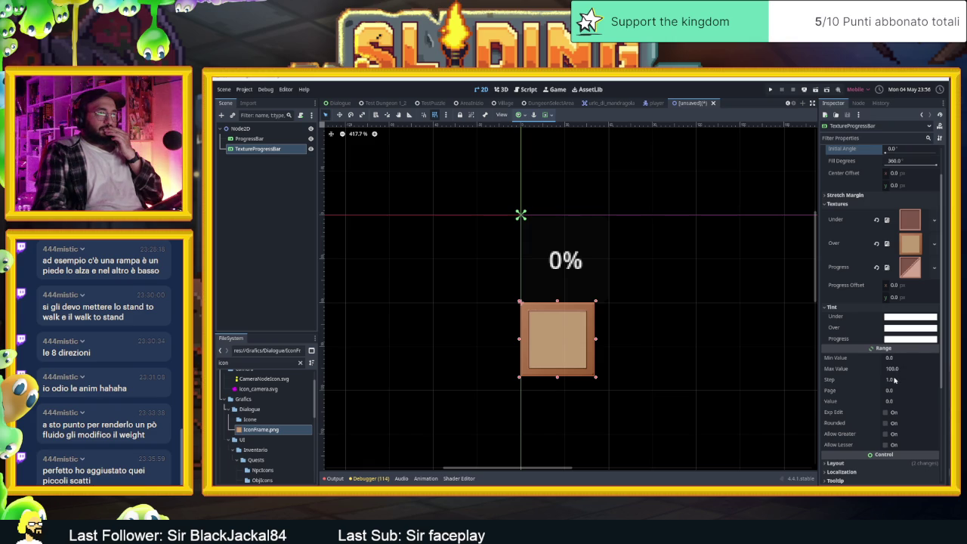
click(898, 402)
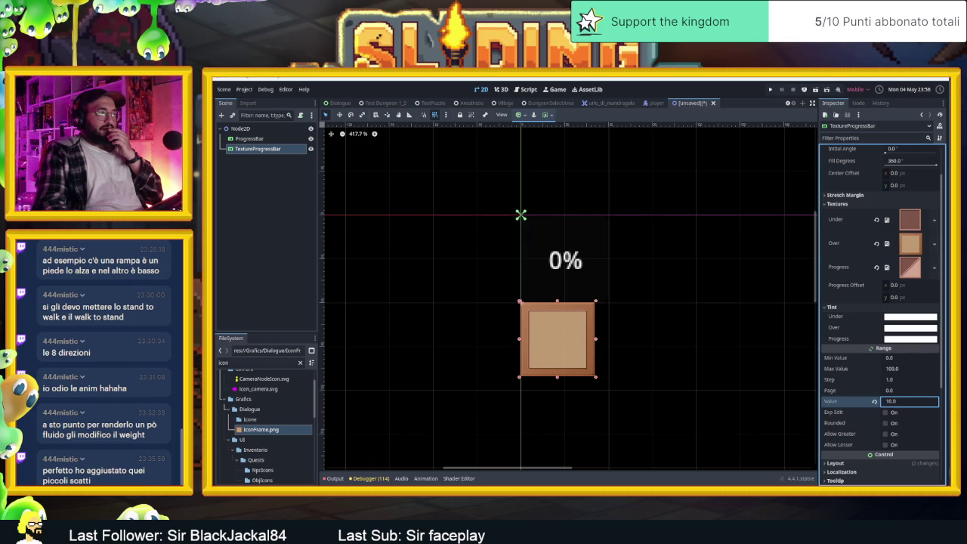
key(Up)
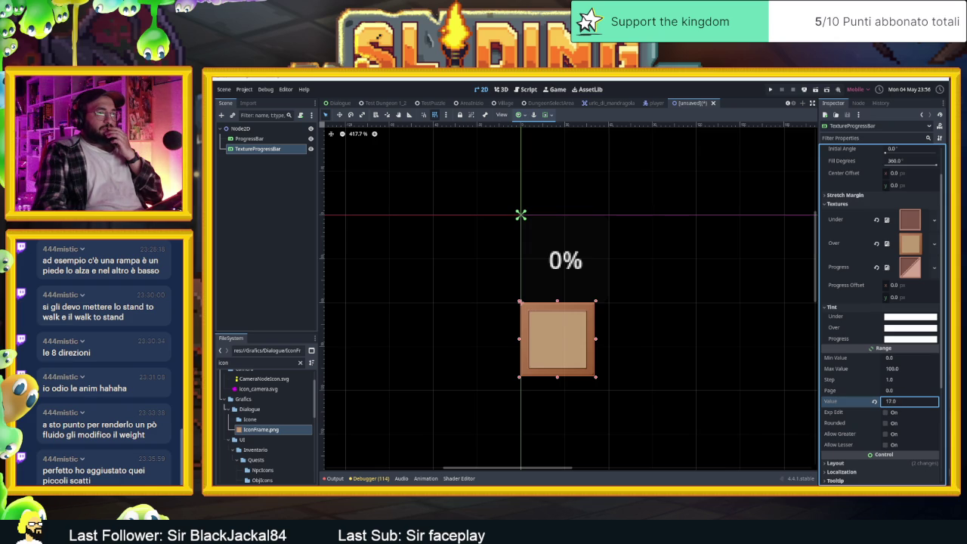
click(892, 391)
text(0.21)
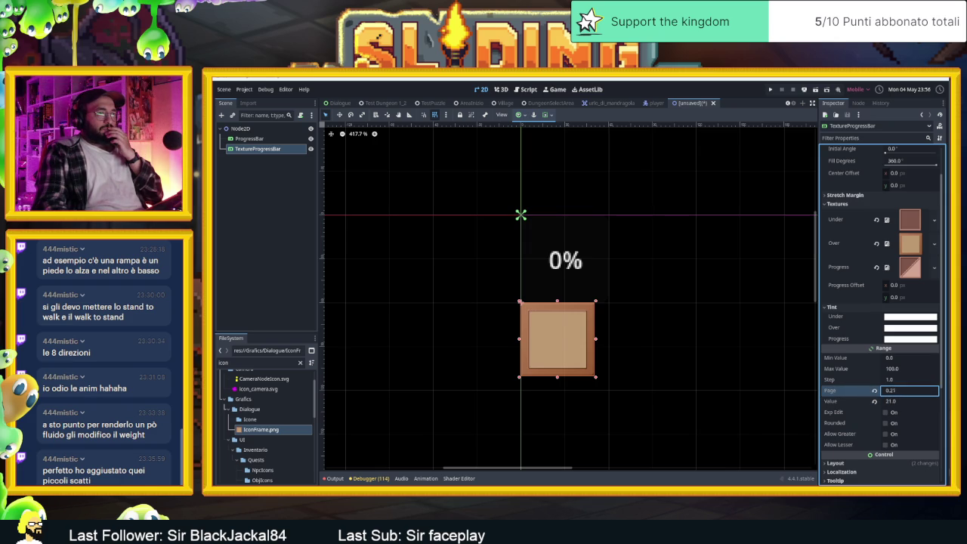
click(890, 401)
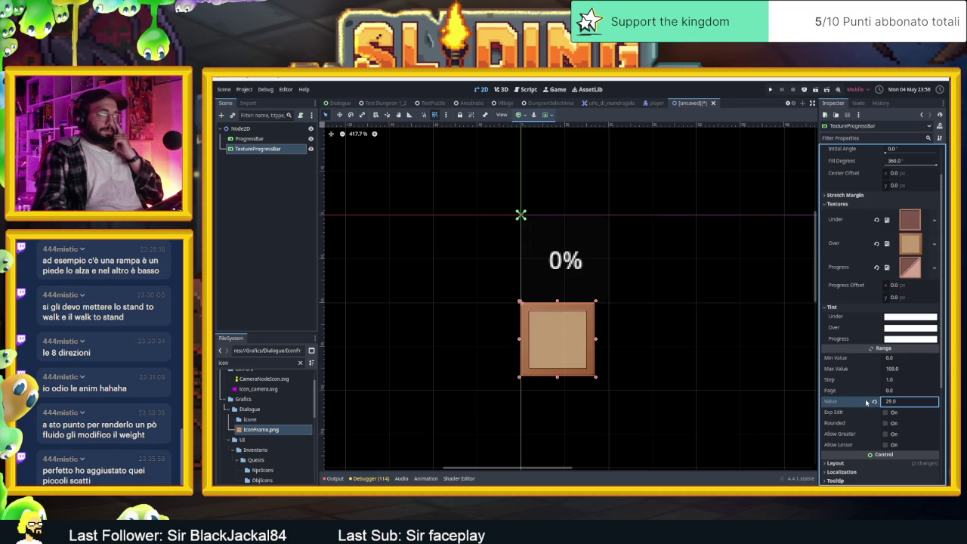
scroll(869, 330, up, 1)
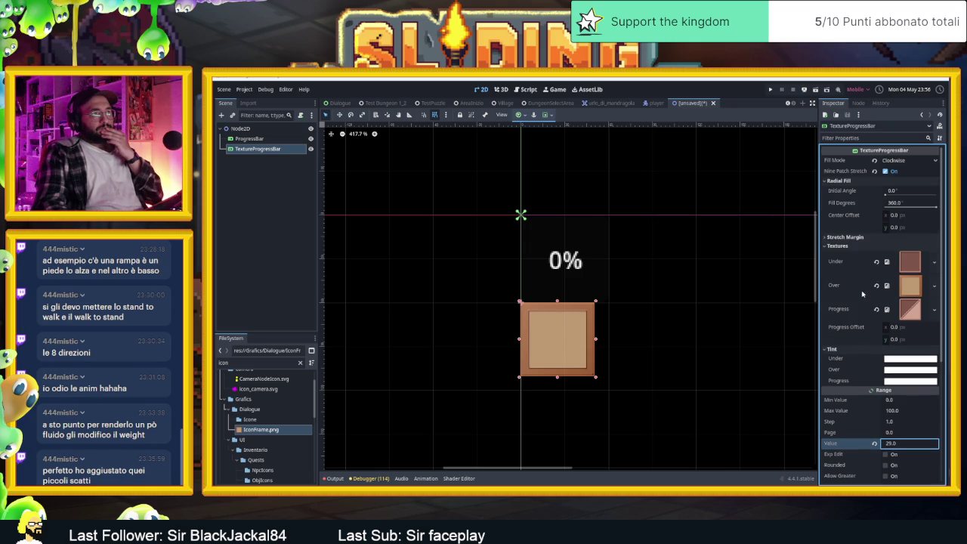
click(879, 286)
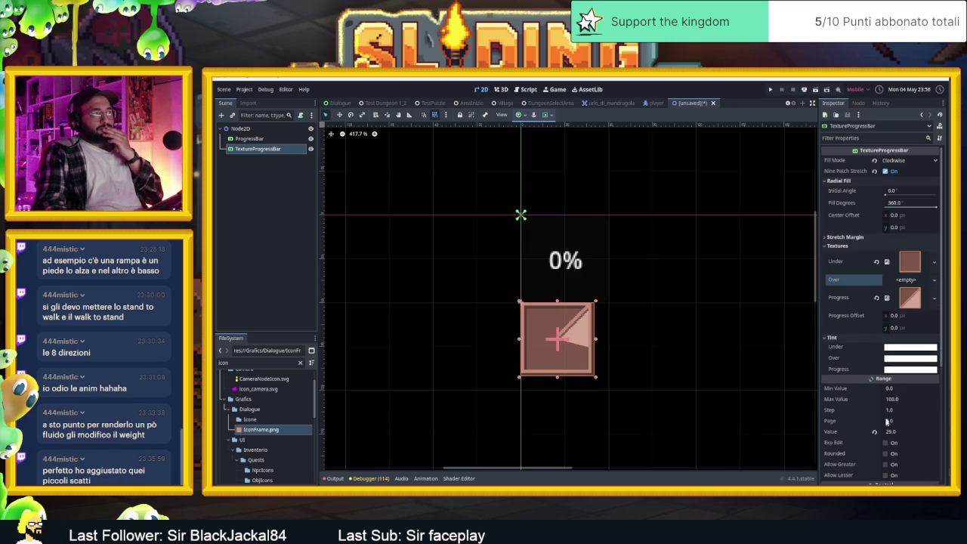
- Preview the radial fill by setting Value to about 31, then clear the Under texture
drag(893, 436, 927, 436)
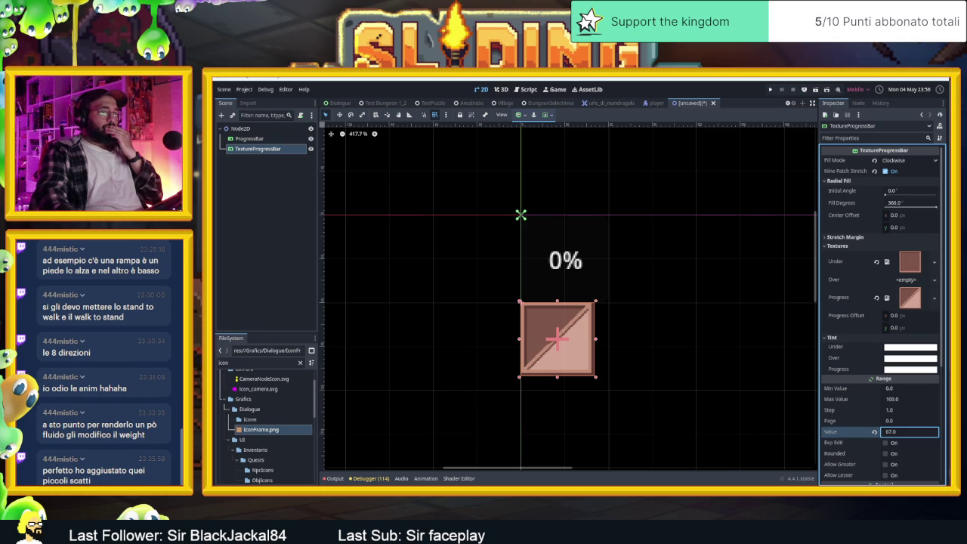
click(875, 432)
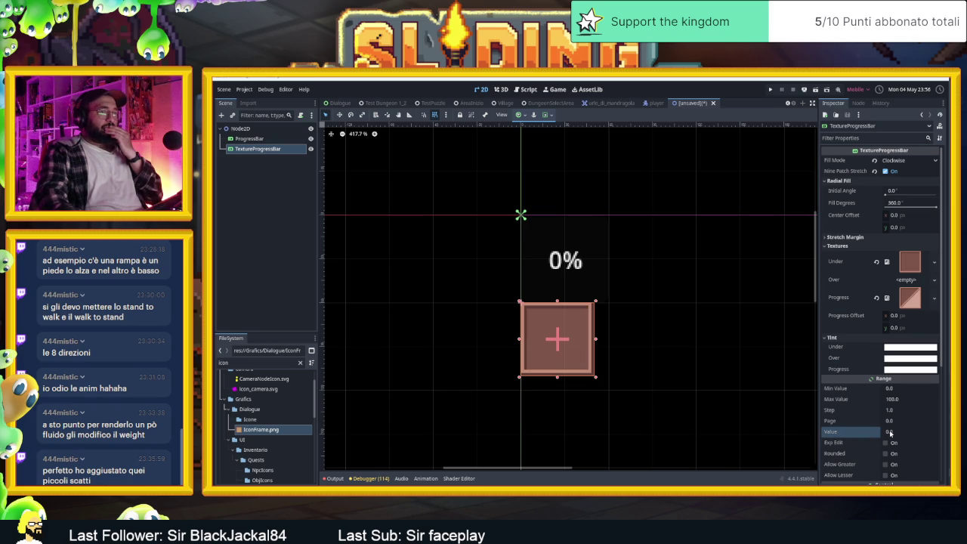
click(891, 433)
drag(890, 433, 914, 432)
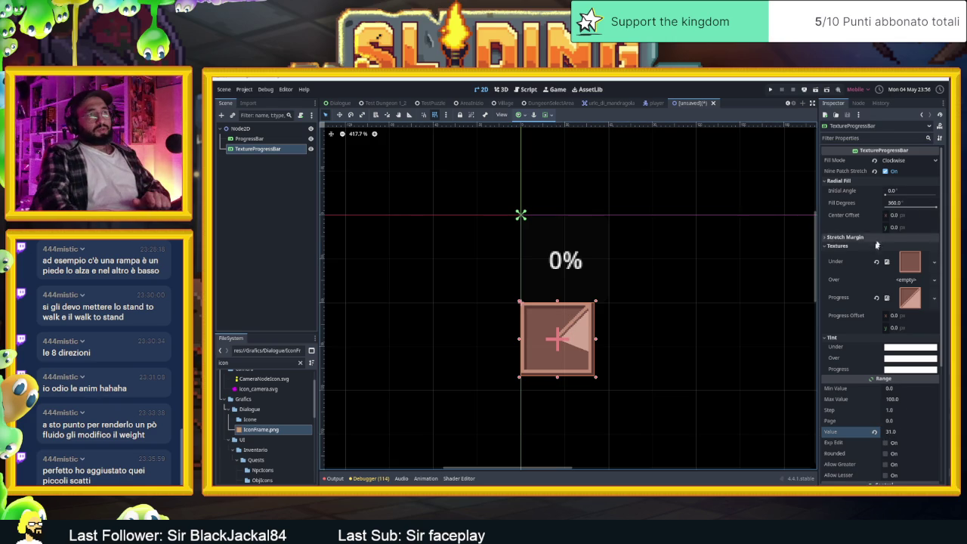
click(877, 261)
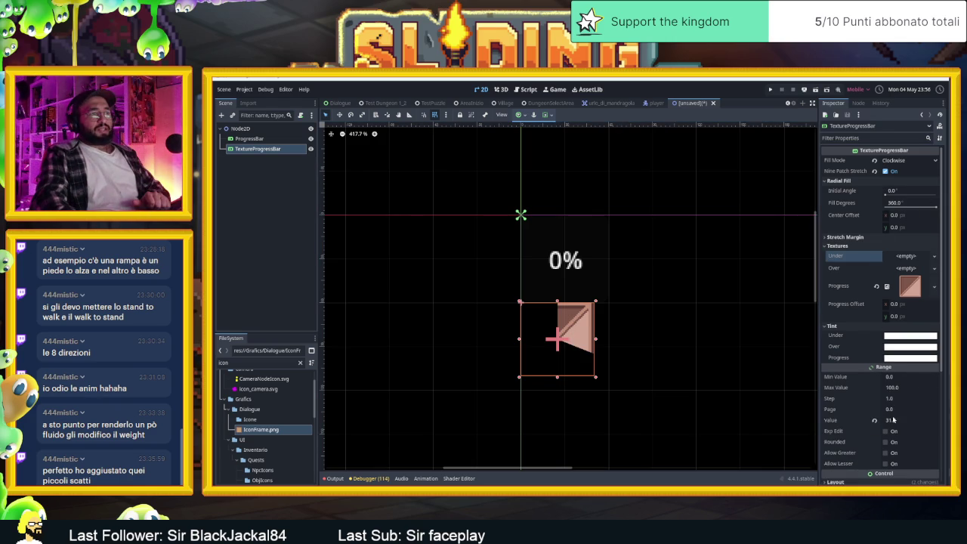
- Preview the fill at Value 100, lower it to show an empty wedge, then reset Value to 0
drag(894, 420, 946, 419)
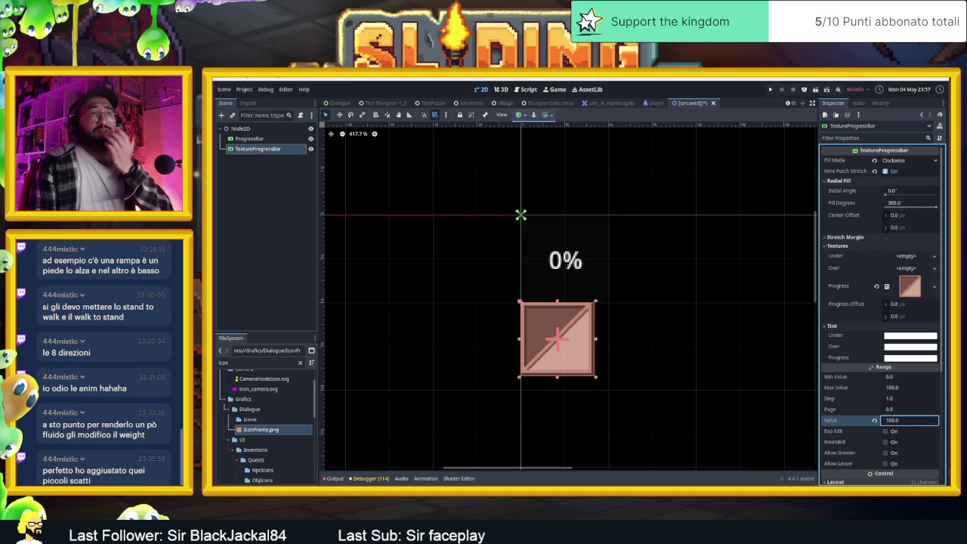
key(Return)
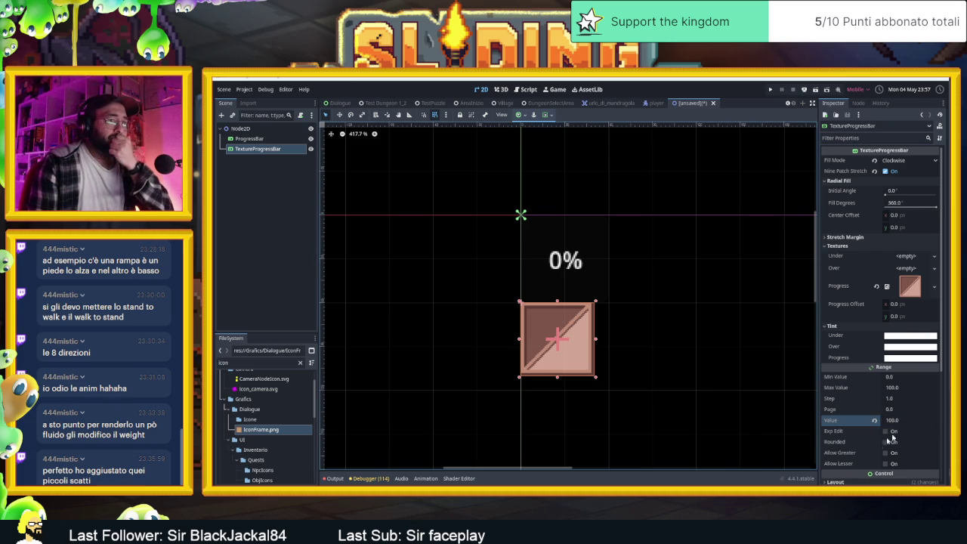
mouse_move(891, 427)
mouse_down()
mouse_move(883, 428)
mouse_move(957, 420)
mouse_up()
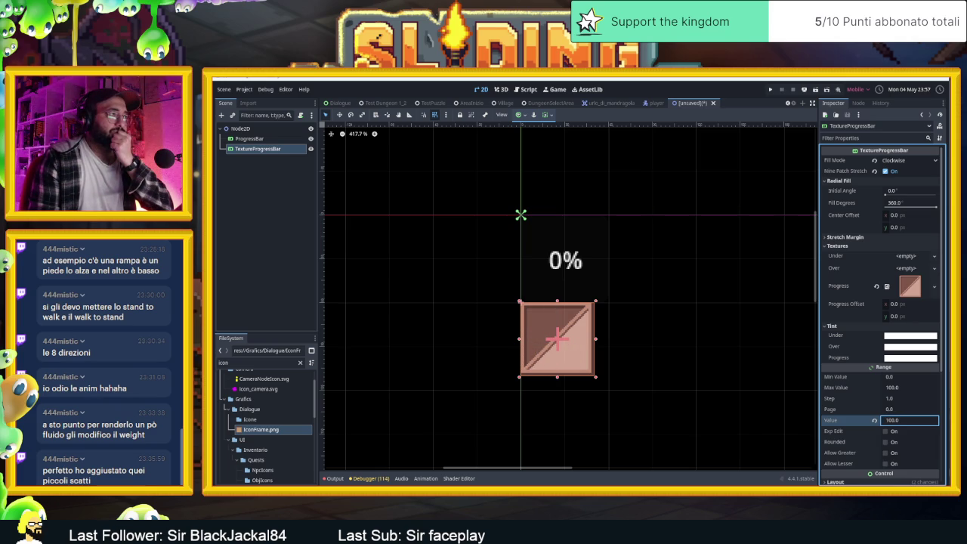
click(875, 420)
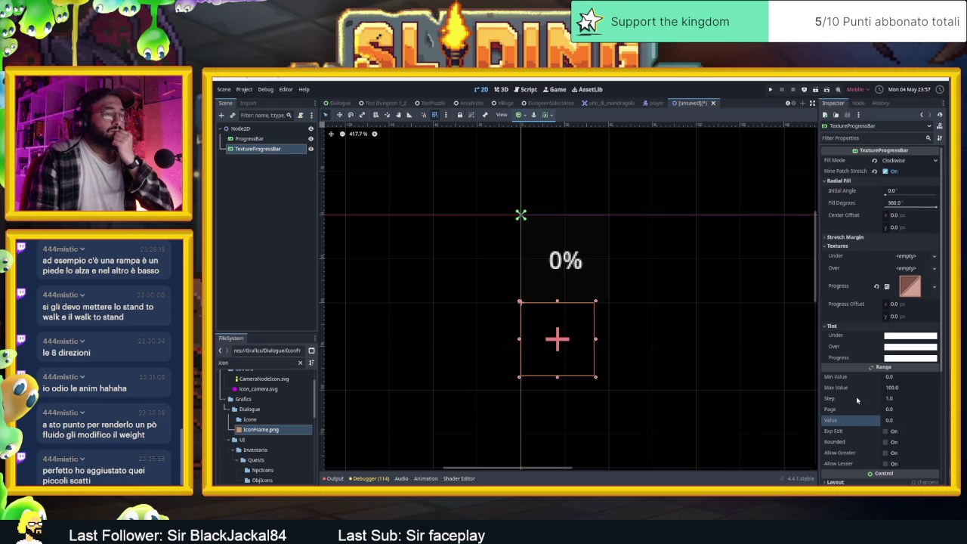
click(856, 399)
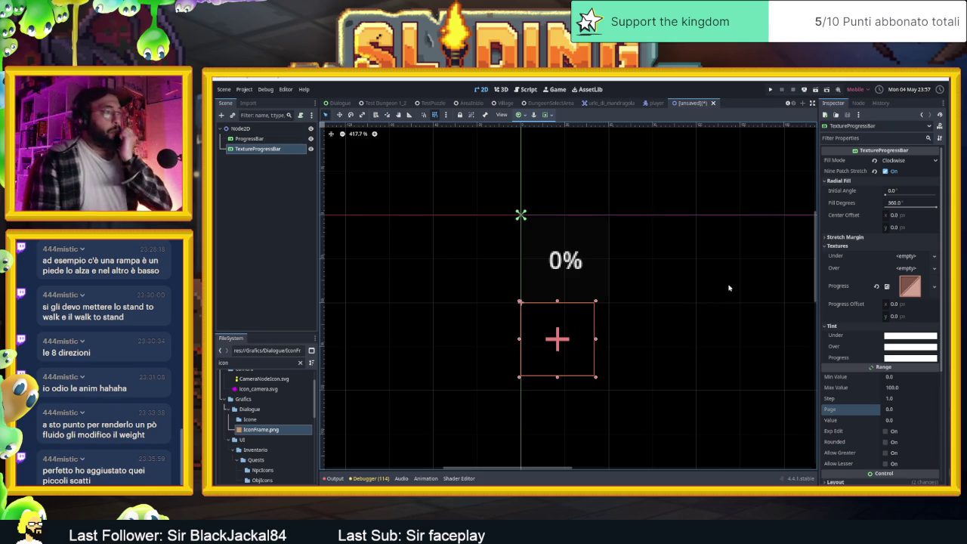
scroll(678, 335, down, 5)
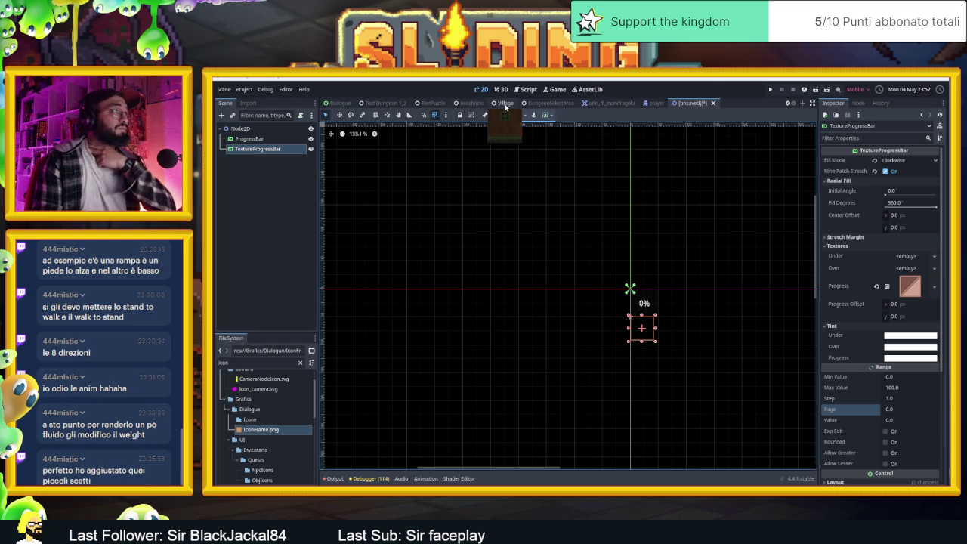
- Close the unsaved progress-bar test scene with Don't Save and switch to the Village tab
click(712, 103)
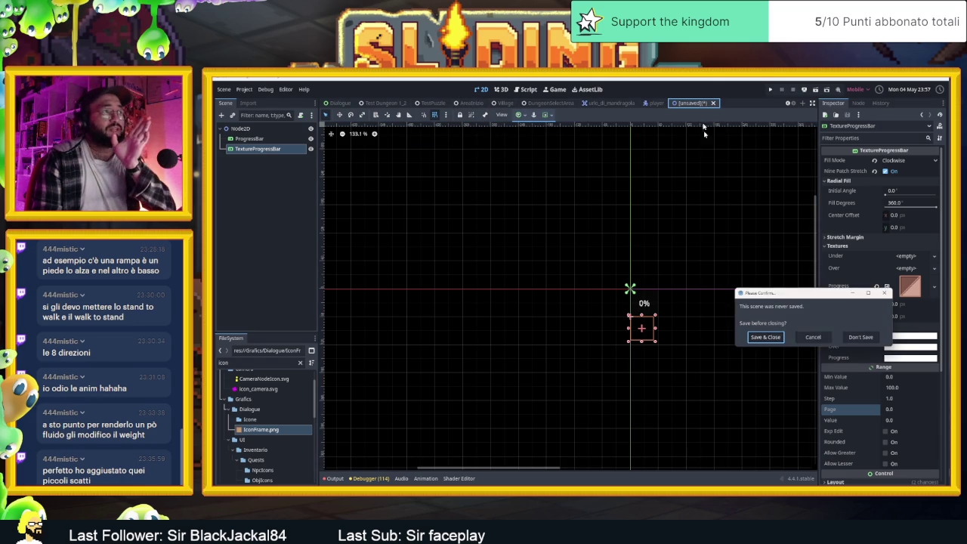
click(862, 338)
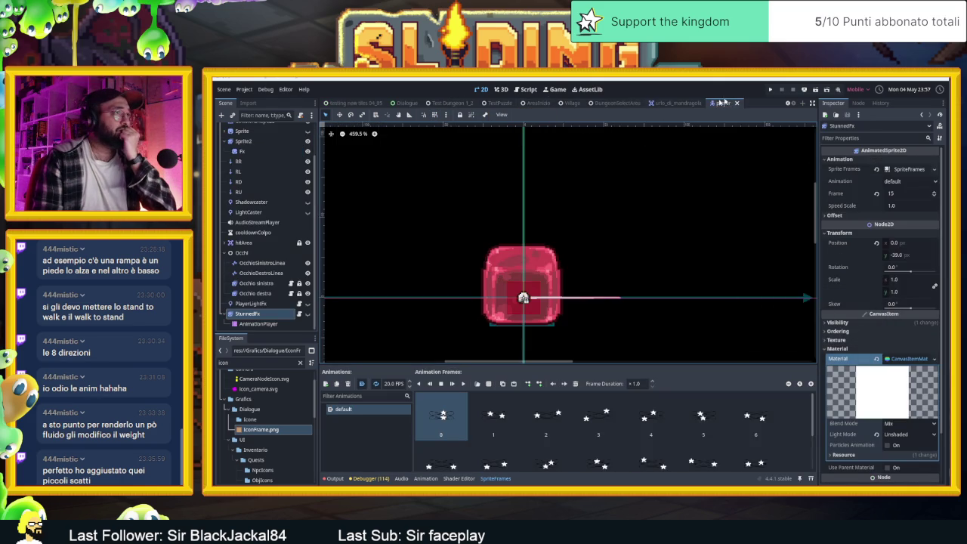
click(574, 103)
scroll(588, 191, down, 2)
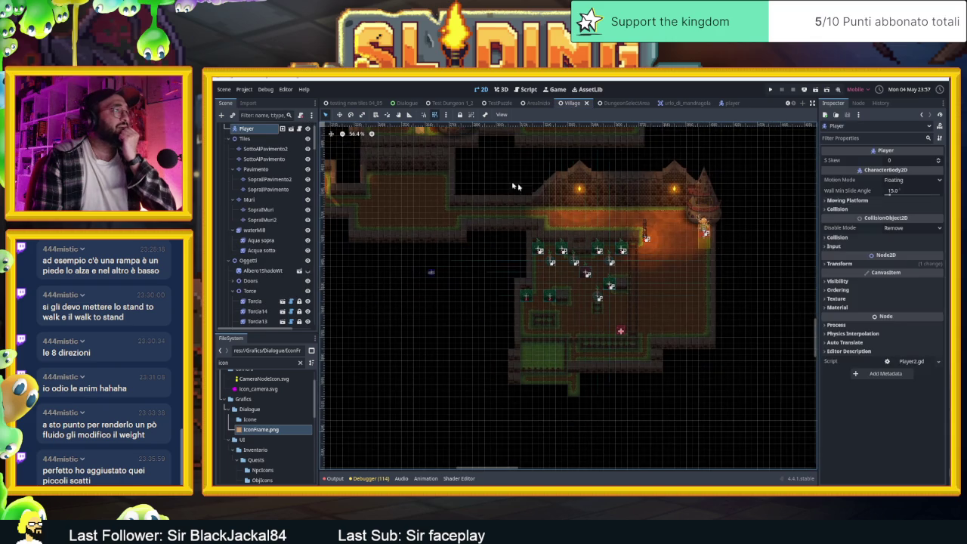
scroll(739, 155, up, 1)
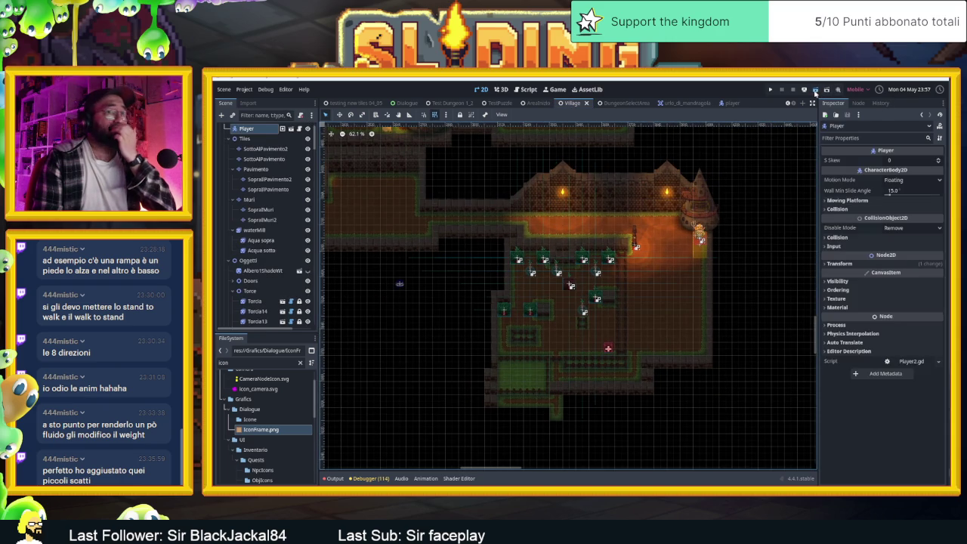
- Run the project to play-test the village level, then switch to Chrome
click(811, 93)
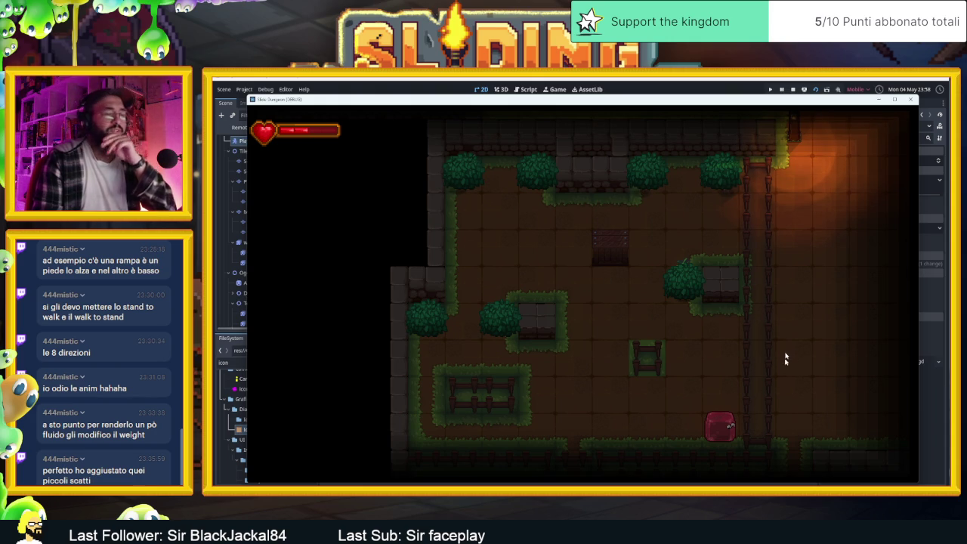
key(alt+Tab)
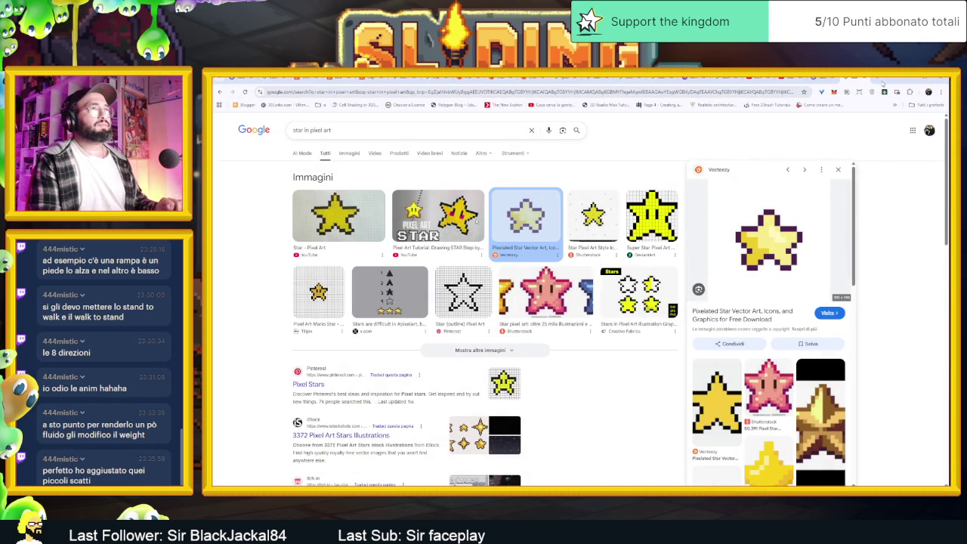
- Search Google in a new tab for 'ui design videogames malus icons position'
click(880, 79)
click(503, 92)
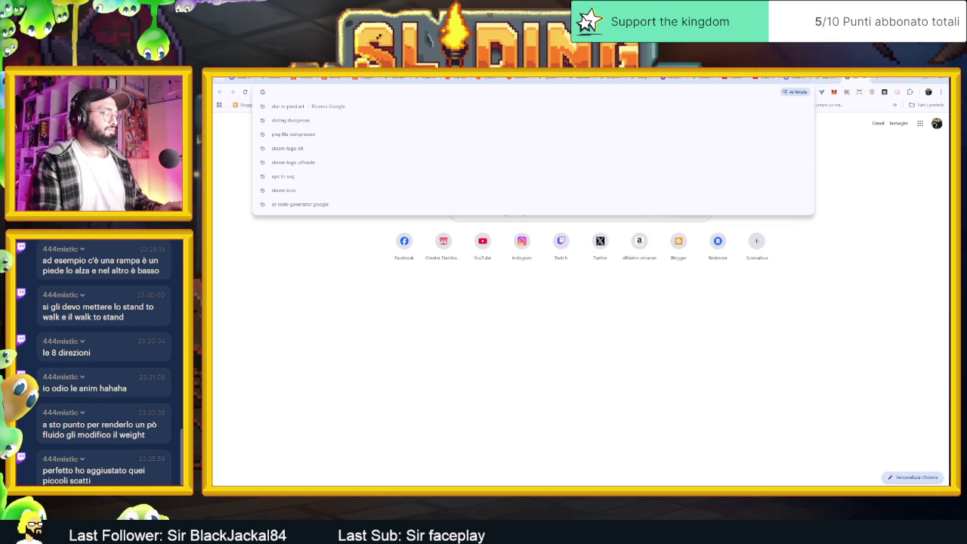
text(where)
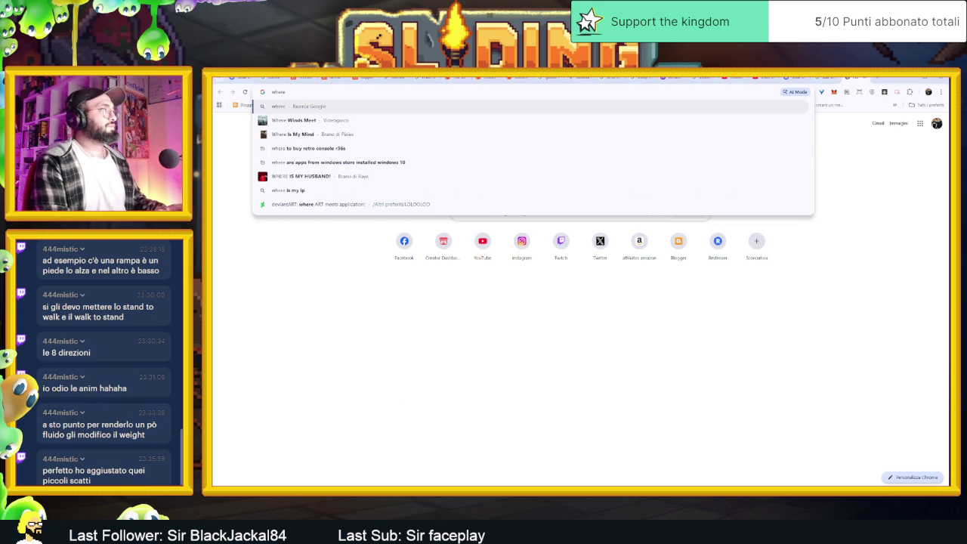
key(Escape)
text(ui design )
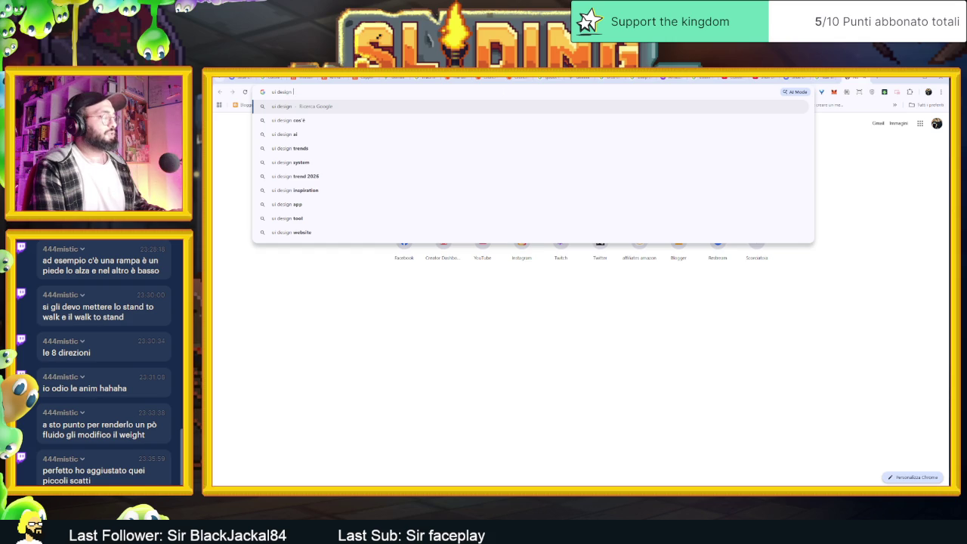
text(videogam)
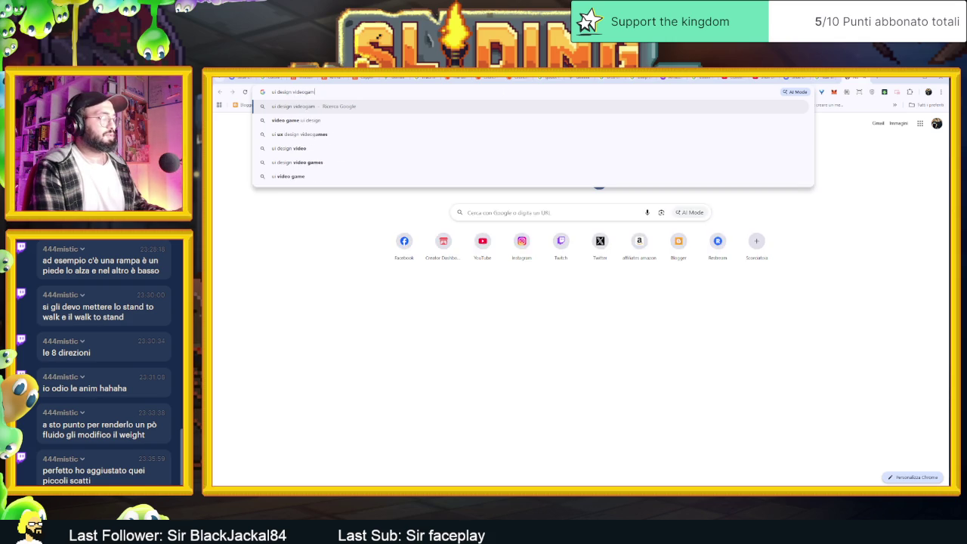
text(es m)
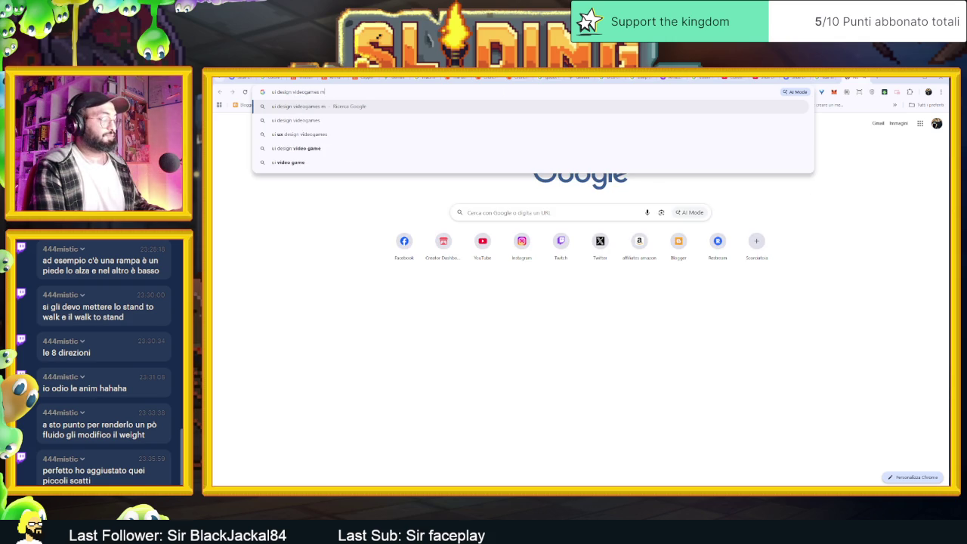
text(alus icons)
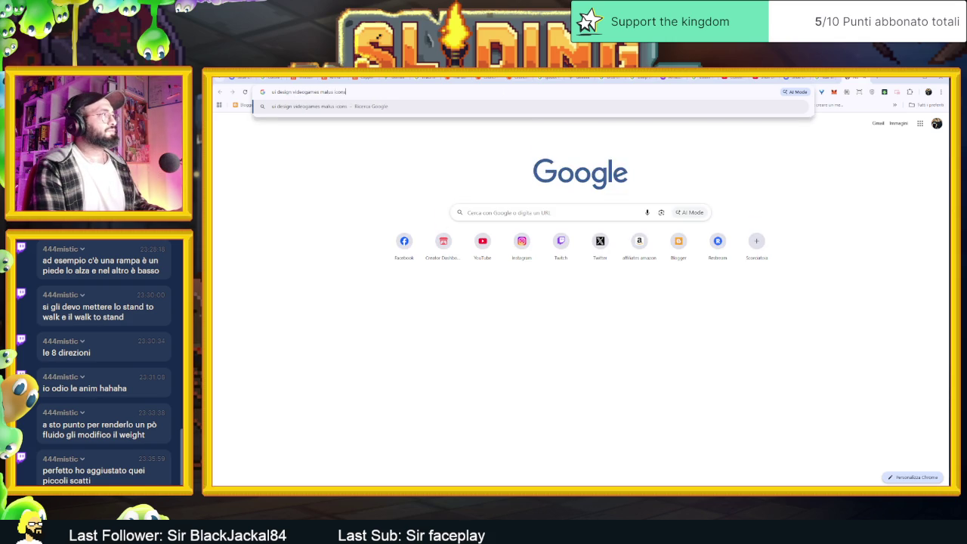
text( po)
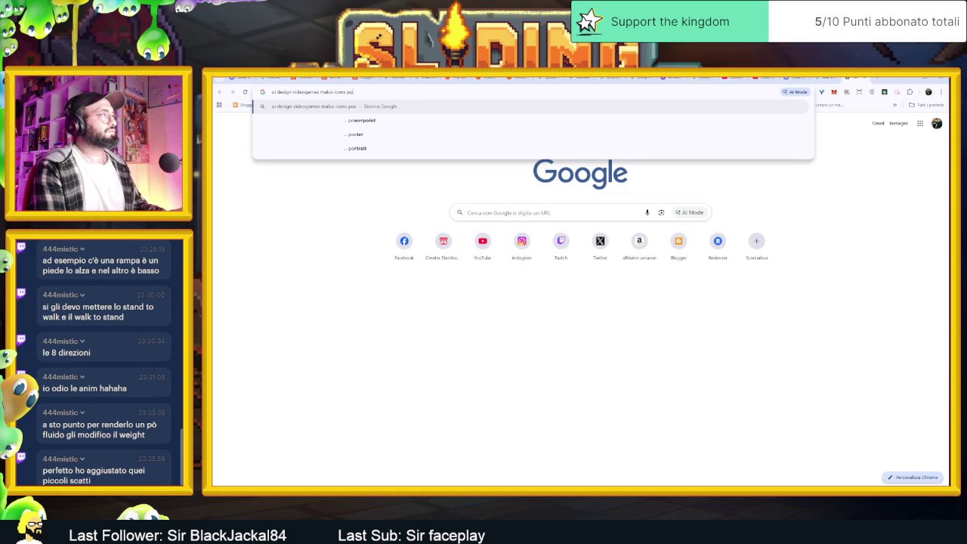
text(sition)
key(Return)
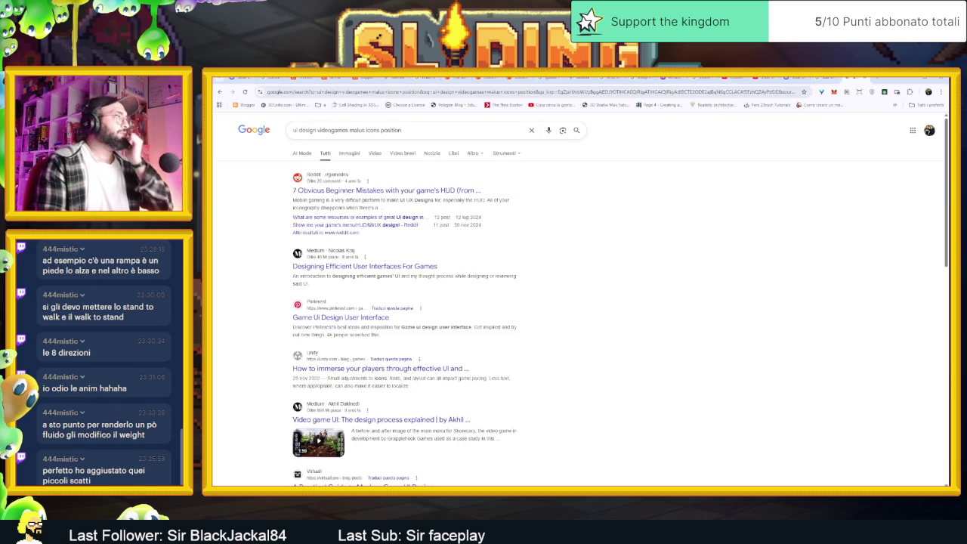
- Skim the Reddit post on HUD beginner mistakes and return to the results
click(378, 190)
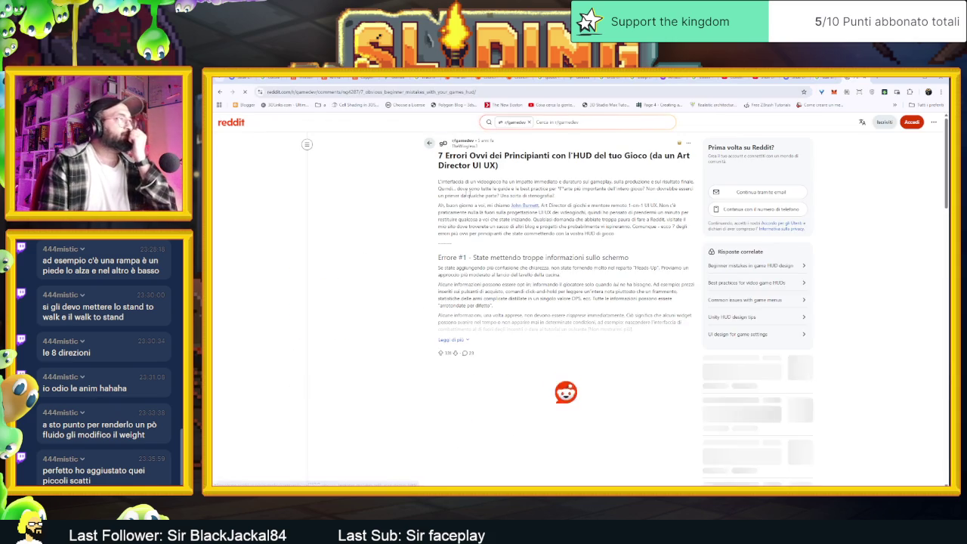
scroll(567, 303, down, 20)
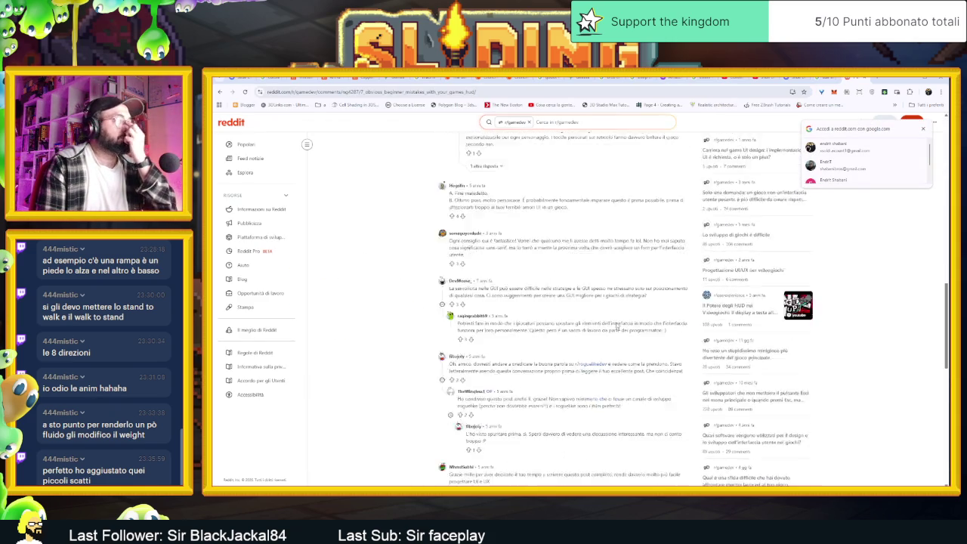
key(alt+Left)
scroll(578, 369, down, 1)
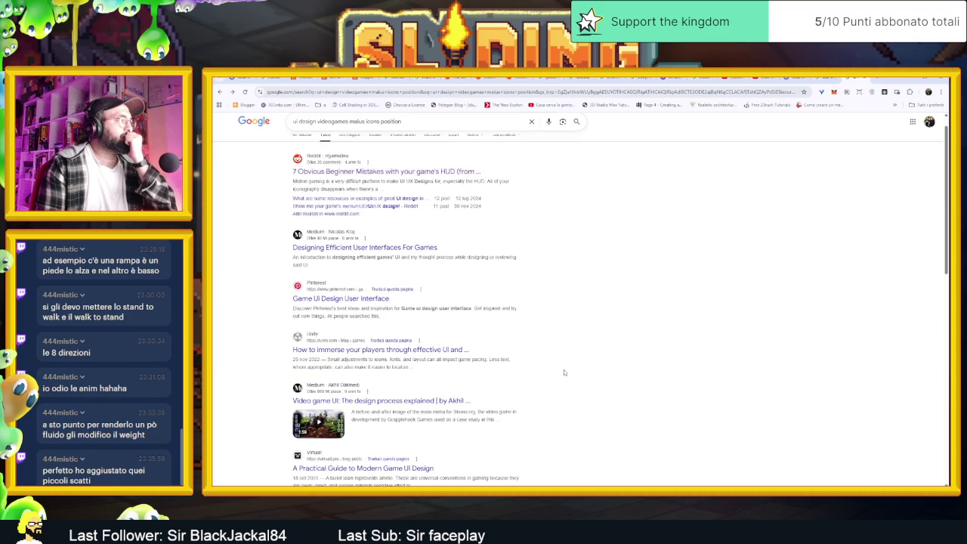
scroll(530, 309, up, 1)
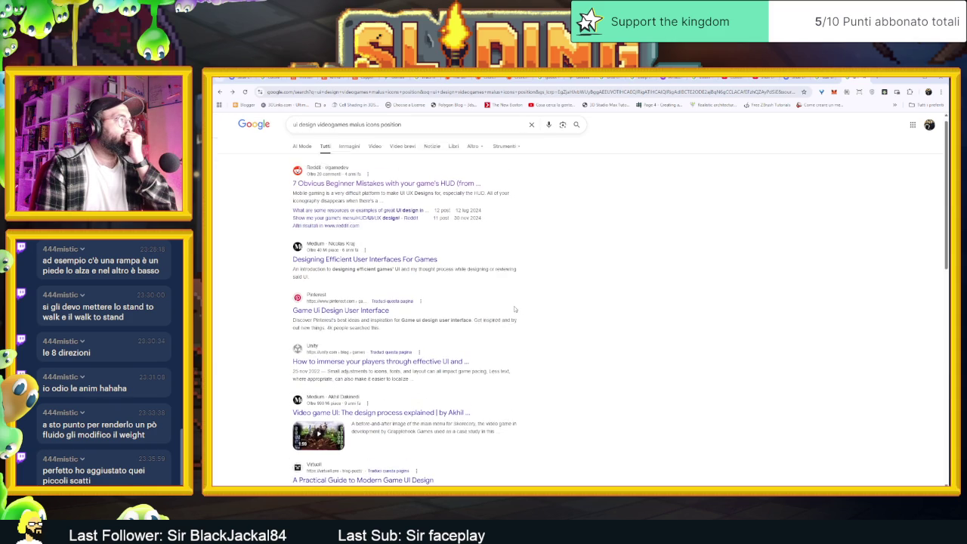
- Read the 'Designing Efficient User Interfaces For Games' article, then view Google Images results
click(372, 267)
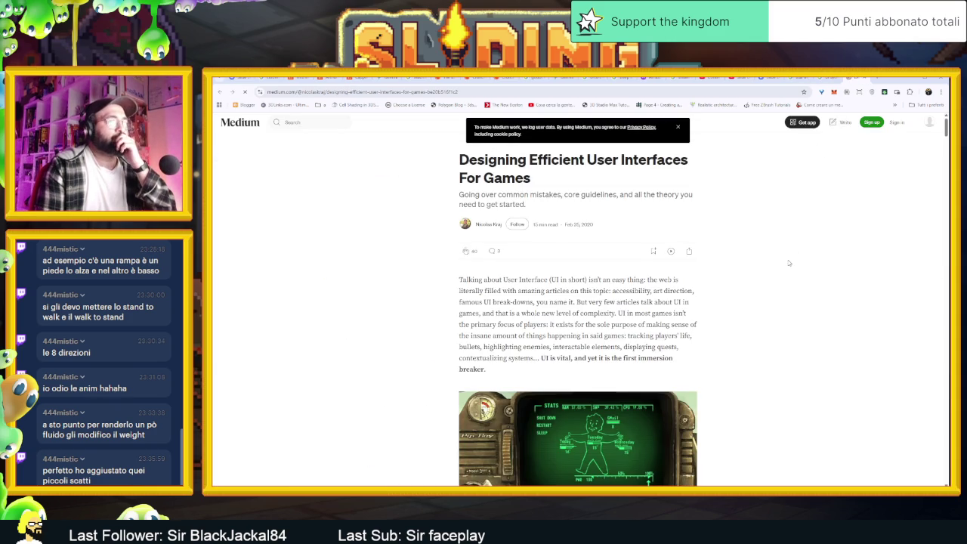
scroll(795, 264, down, 8)
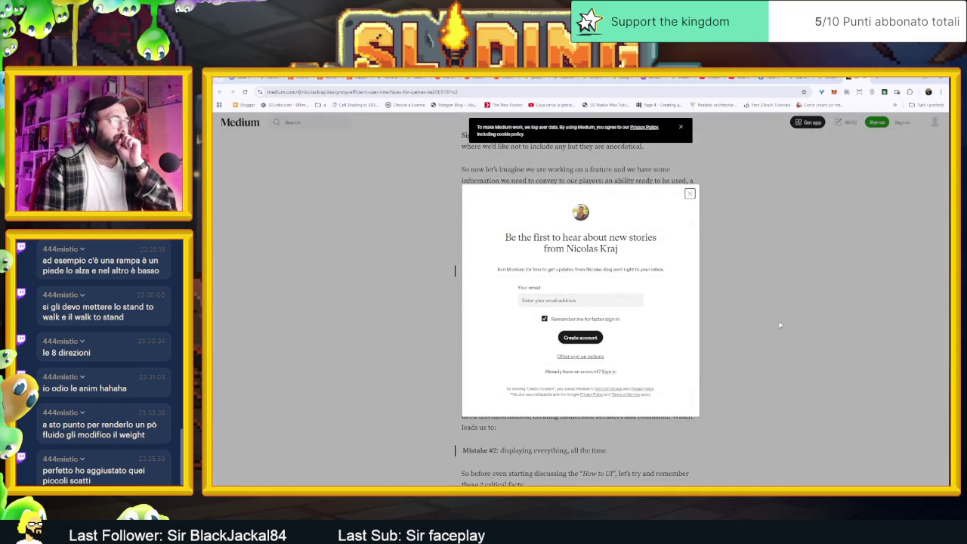
click(780, 325)
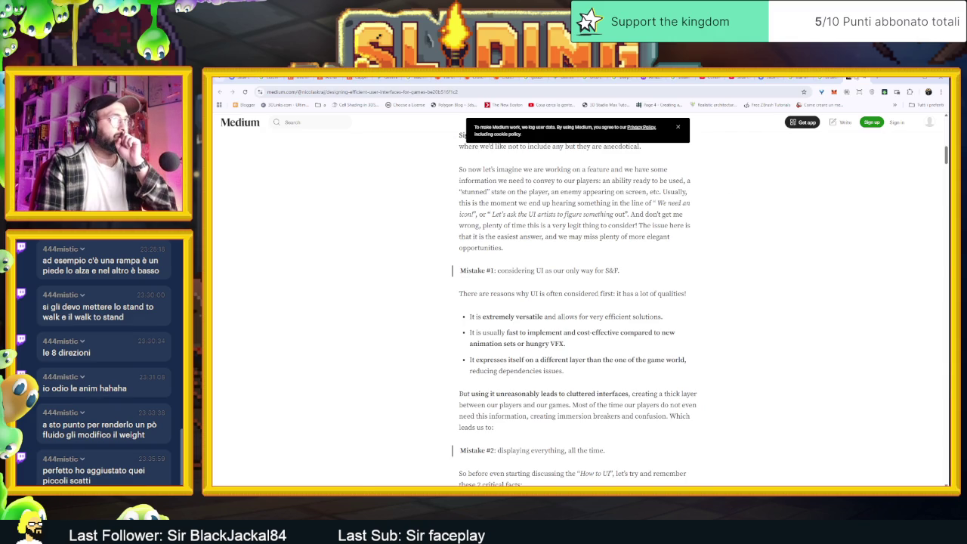
key(alt+Left)
click(349, 154)
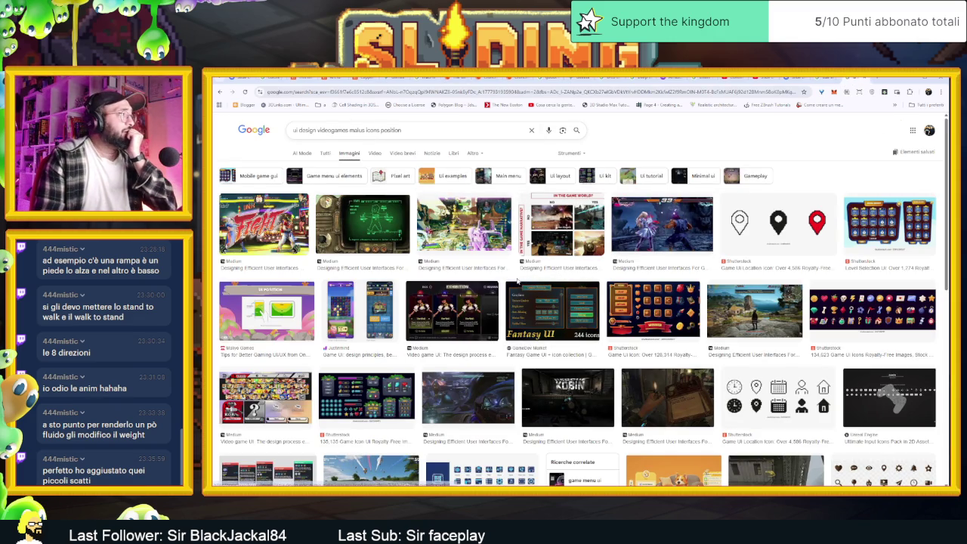
- Enlarge the Street Fighter FIGHT screenshot, scroll through more UI images, then return to Godot
click(265, 226)
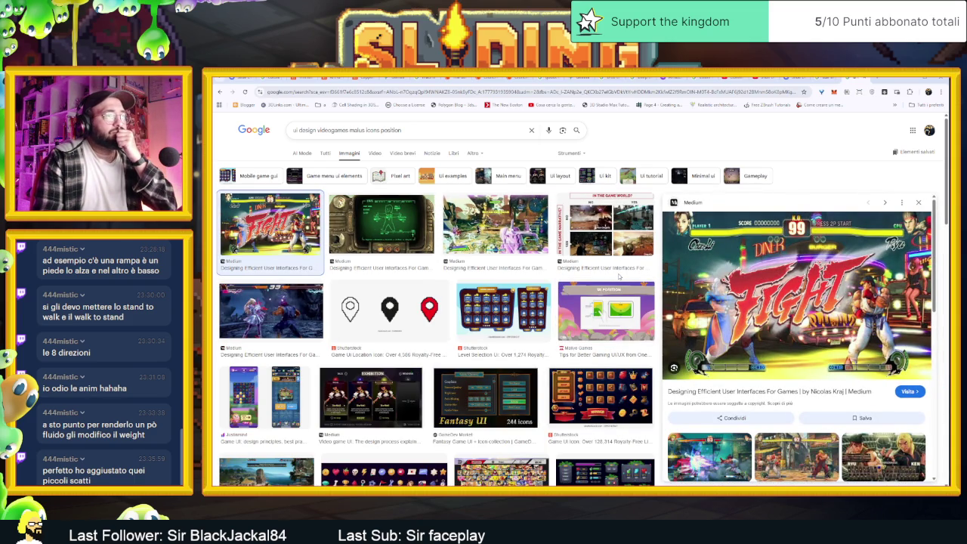
scroll(604, 353, down, 1)
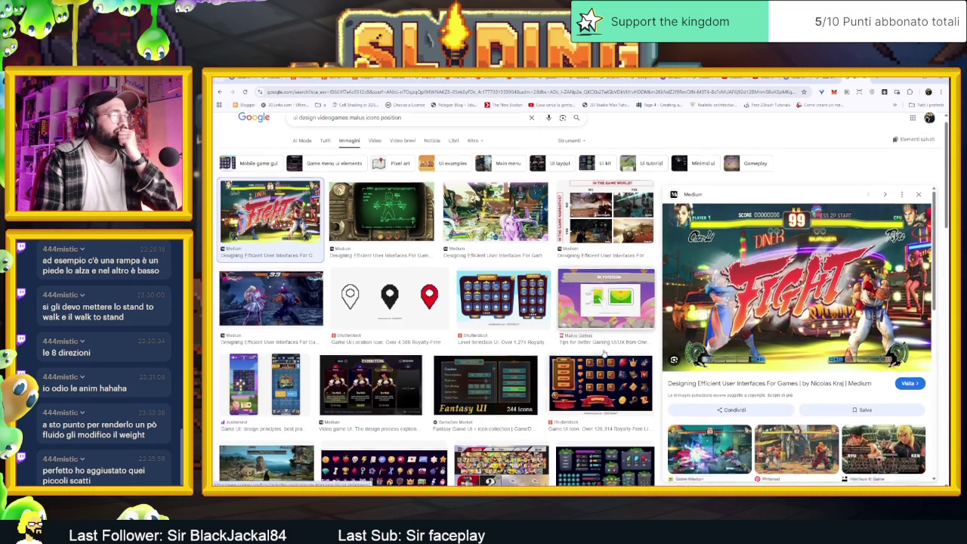
scroll(604, 353, down, 1)
scroll(459, 365, down, 2)
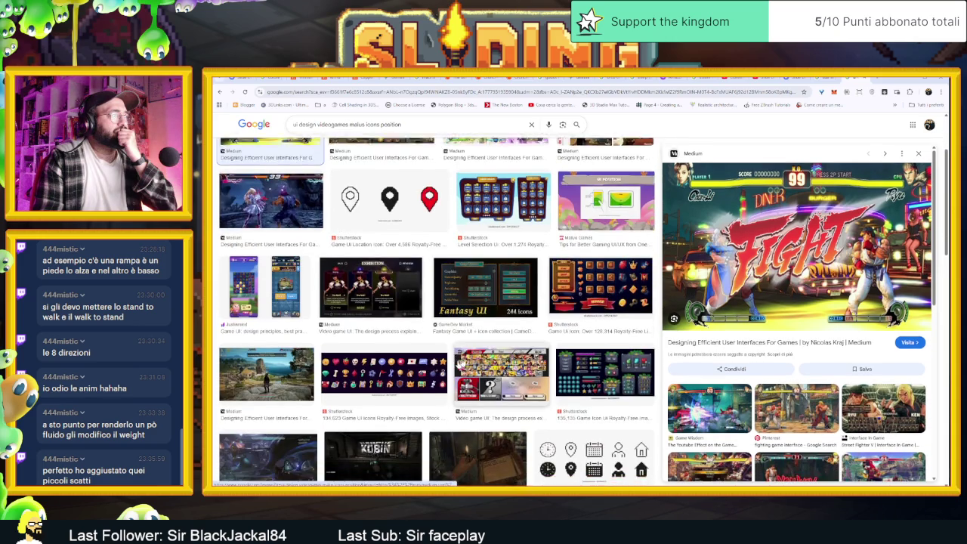
scroll(459, 365, down, 1)
scroll(470, 354, down, 2)
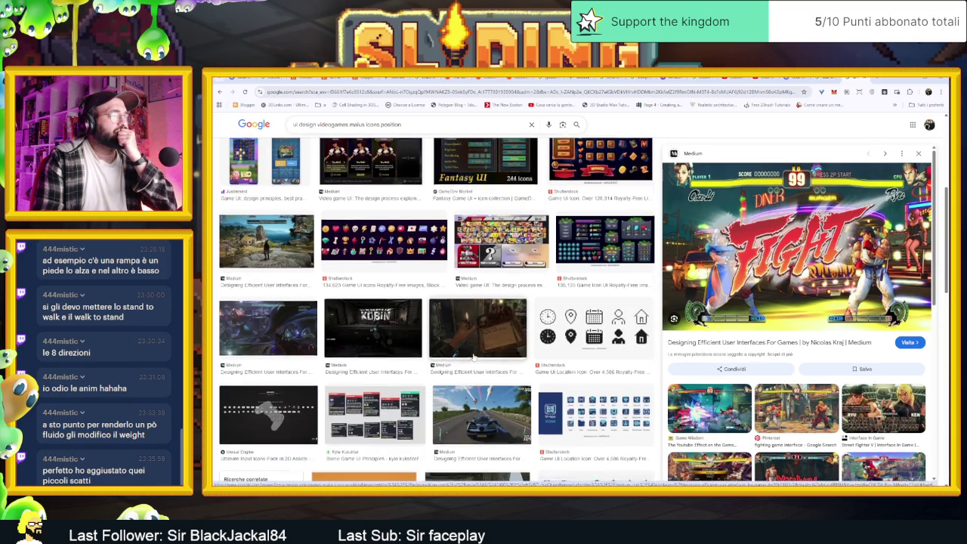
scroll(470, 355, down, 2)
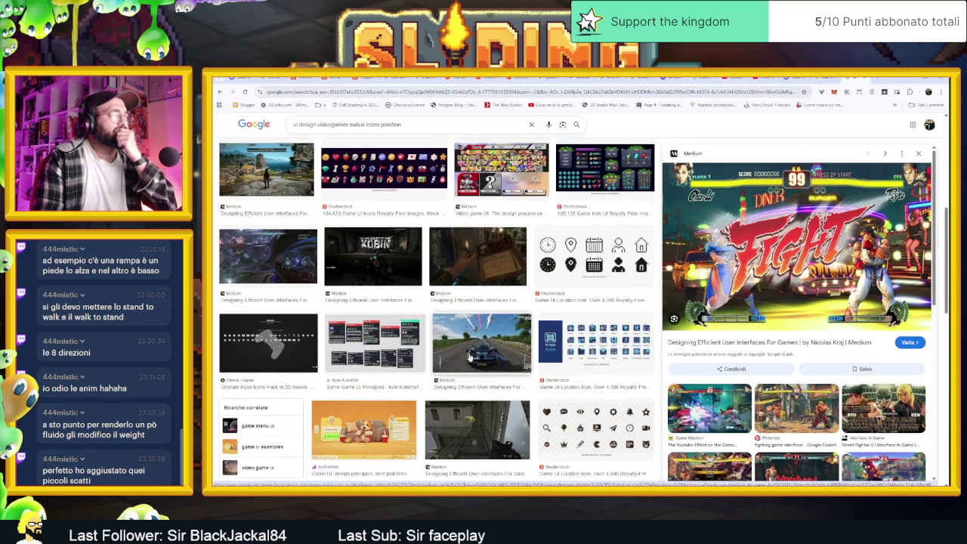
scroll(469, 357, down, 4)
scroll(471, 363, down, 3)
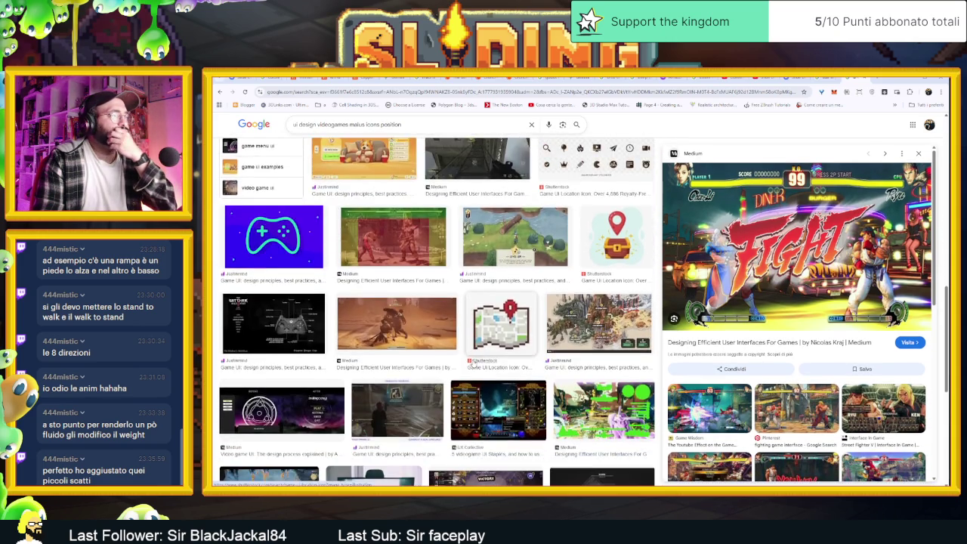
scroll(473, 363, down, 2)
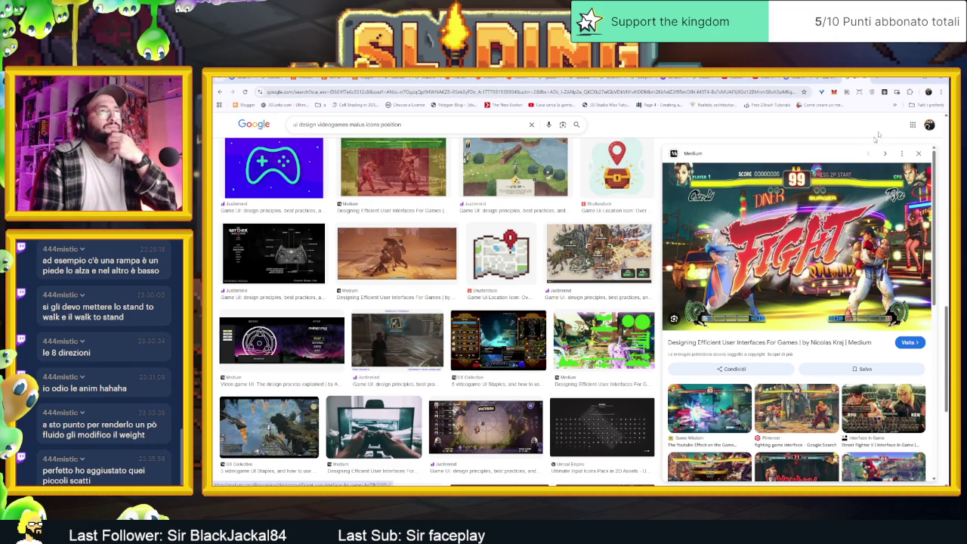
key(alt+Tab)
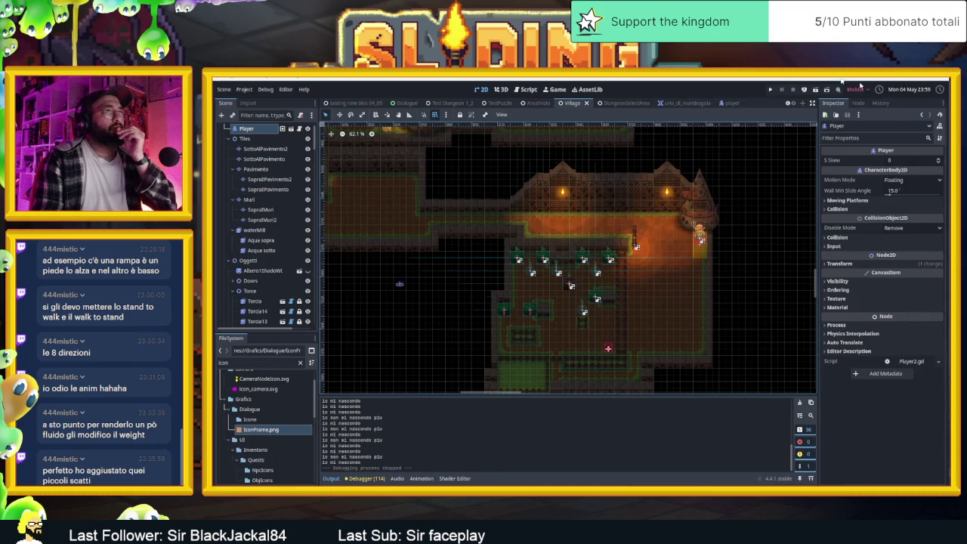
- Dismiss the Run Specific Scene picker and save the Village scene with Ctrl+S
click(826, 89)
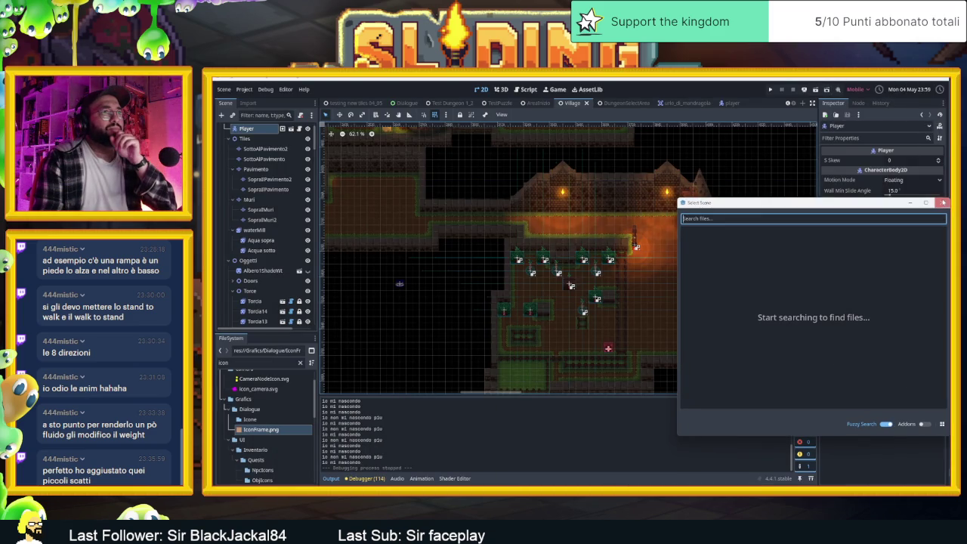
click(943, 203)
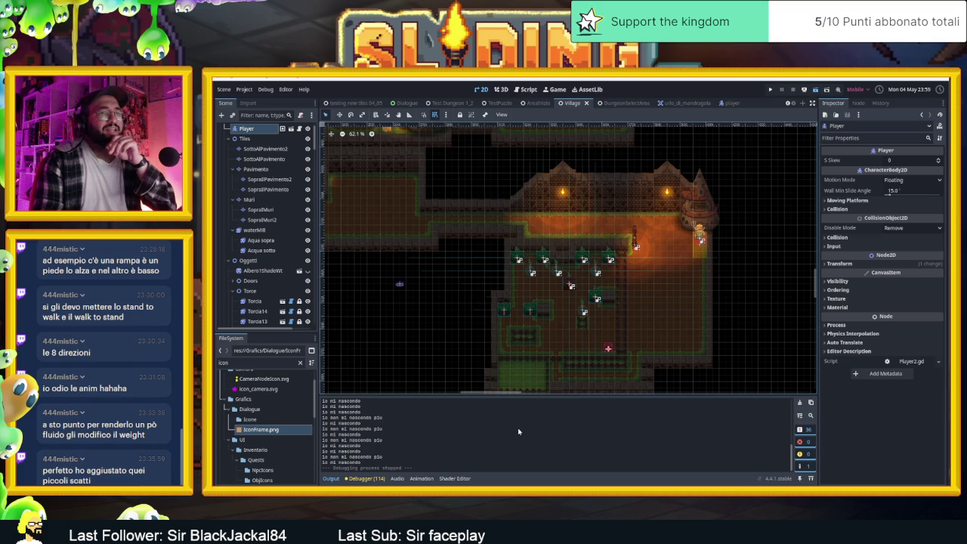
key(ctrl+s)
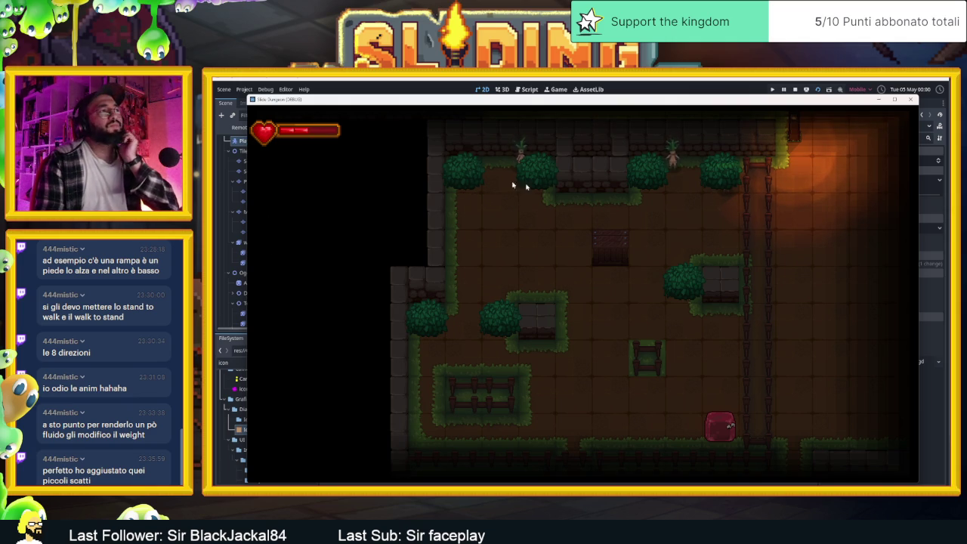
- Slide the slime up, left, right and down to test collisions against the room's walls
key(Up)
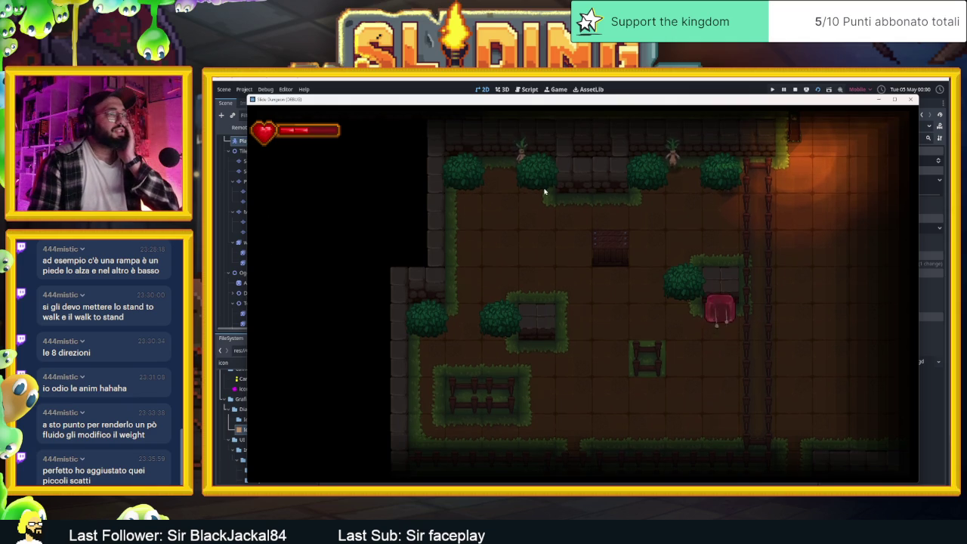
key(Left)
key(Up)
key(Right)
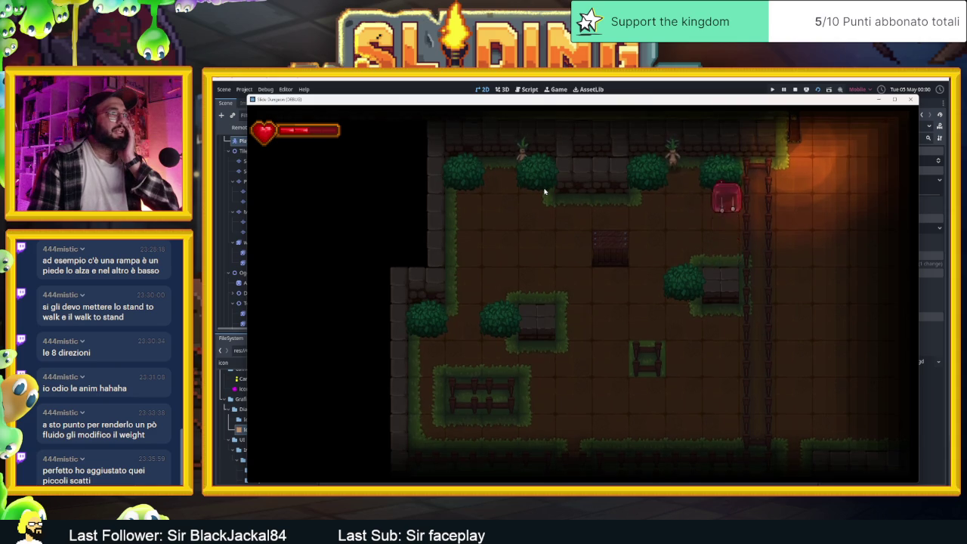
key(Down)
key(Up)
key(Left)
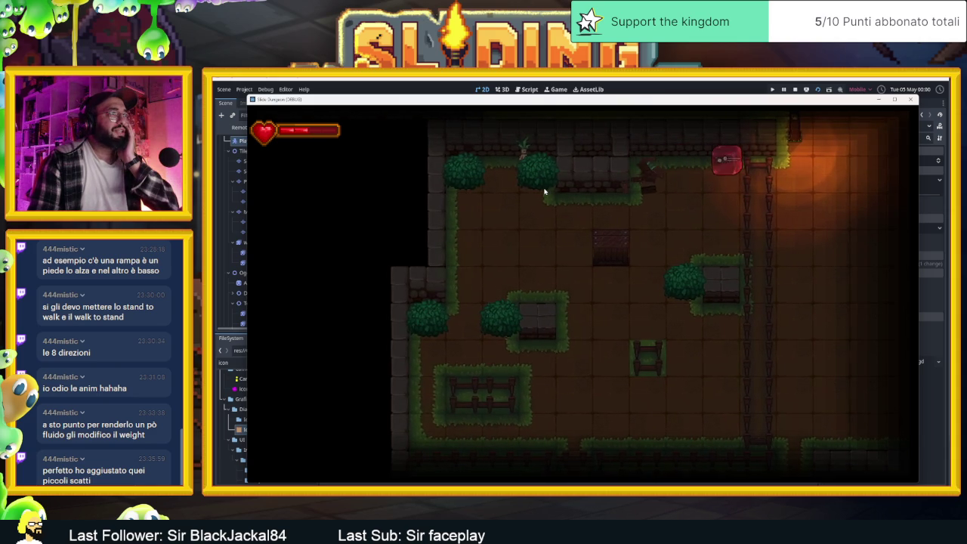
key(Down)
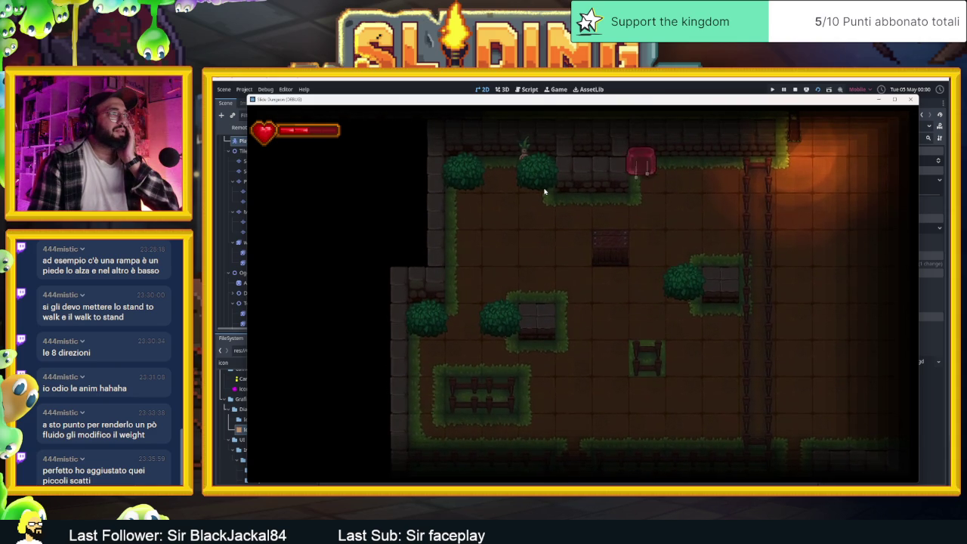
key(Right)
key(Down)
key(Left)
key(Left)
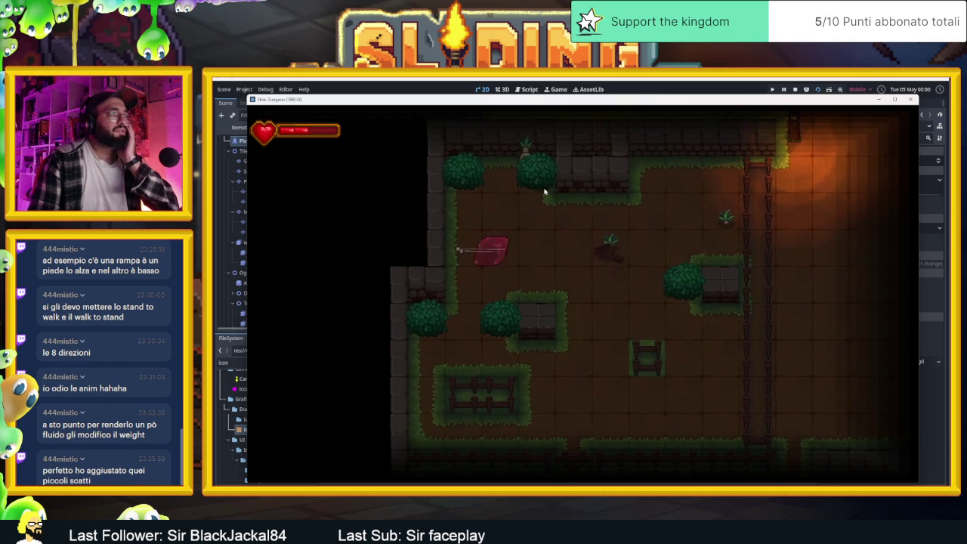
key(Right)
key(Up)
- Keep sliding the slime along the top and side walls, checking it stops at each wall
key(Left)
key(Down)
key(Right)
key(Up)
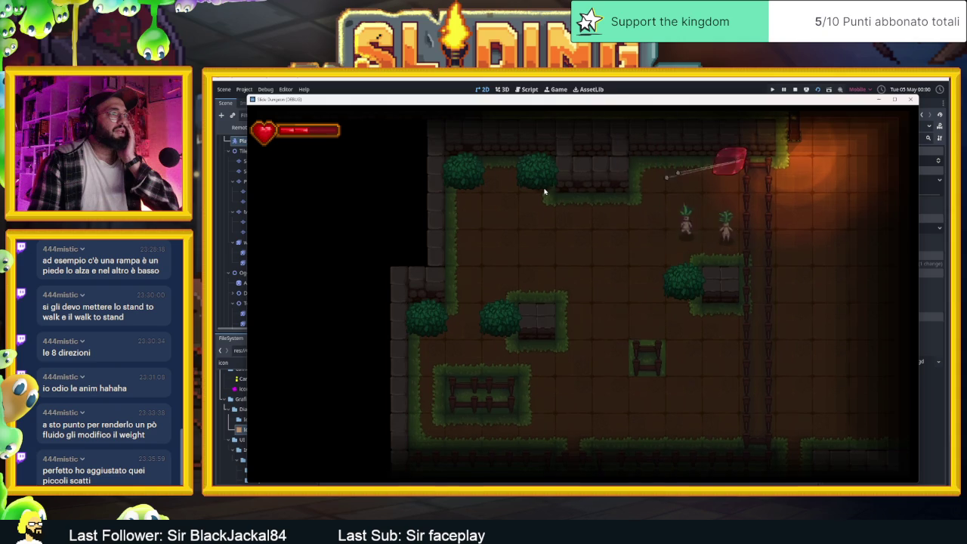
key(Down)
key(Left)
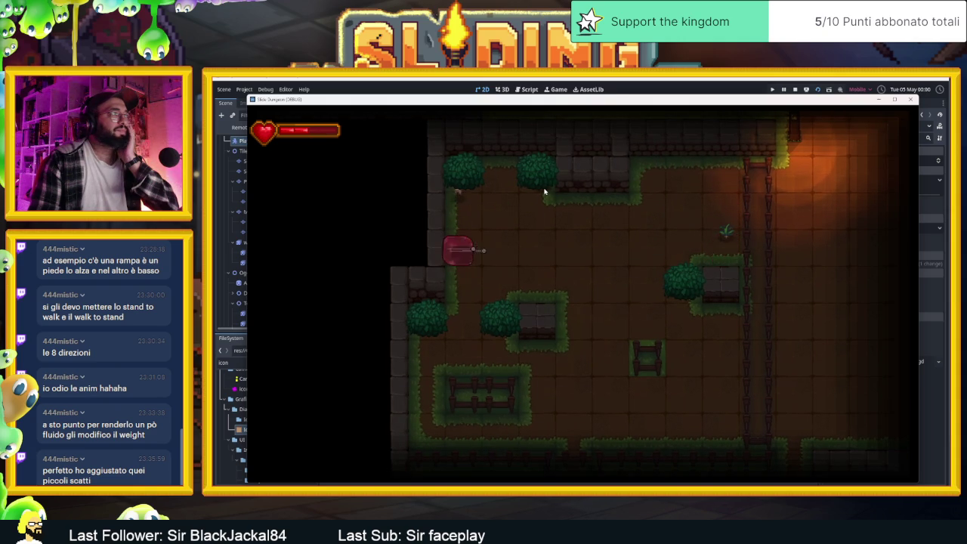
key(Down)
key(Up)
key(Right)
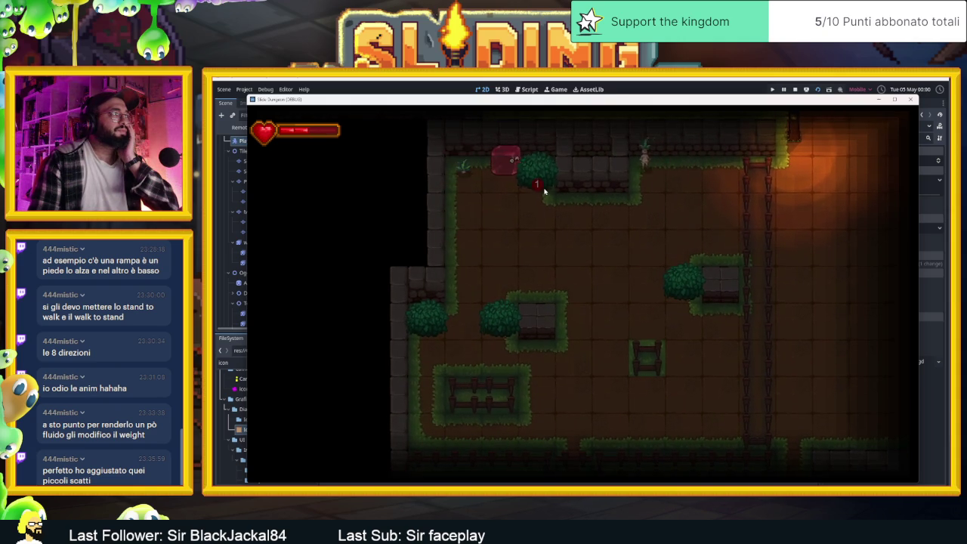
key(Left)
key(Right)
key(Left)
key(Right)
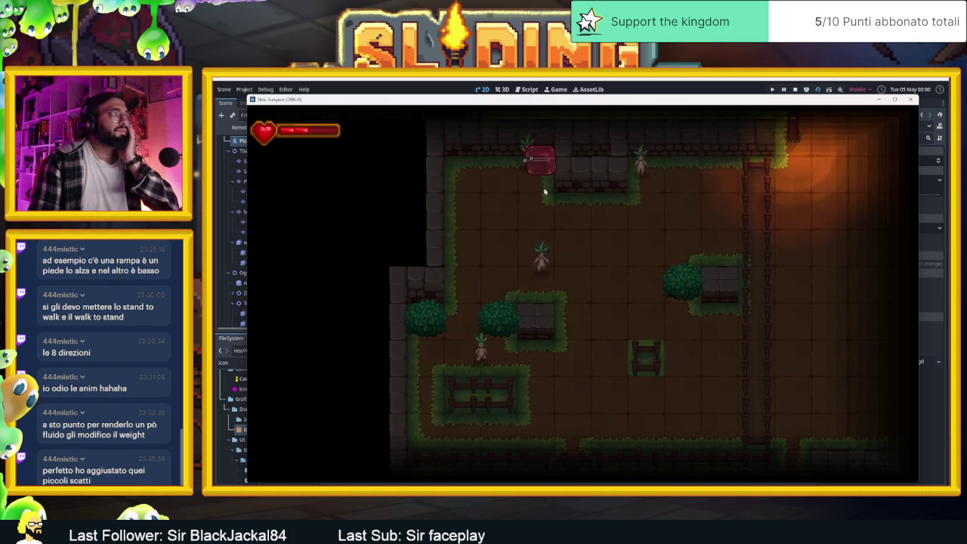
key(Down)
key(Up)
key(Left)
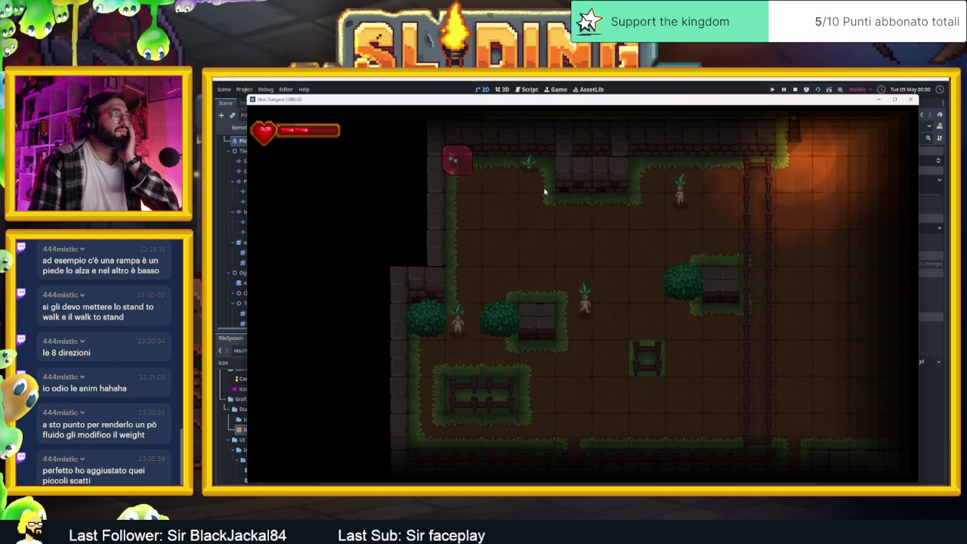
key(Down)
key(Up)
key(Right)
key(Down)
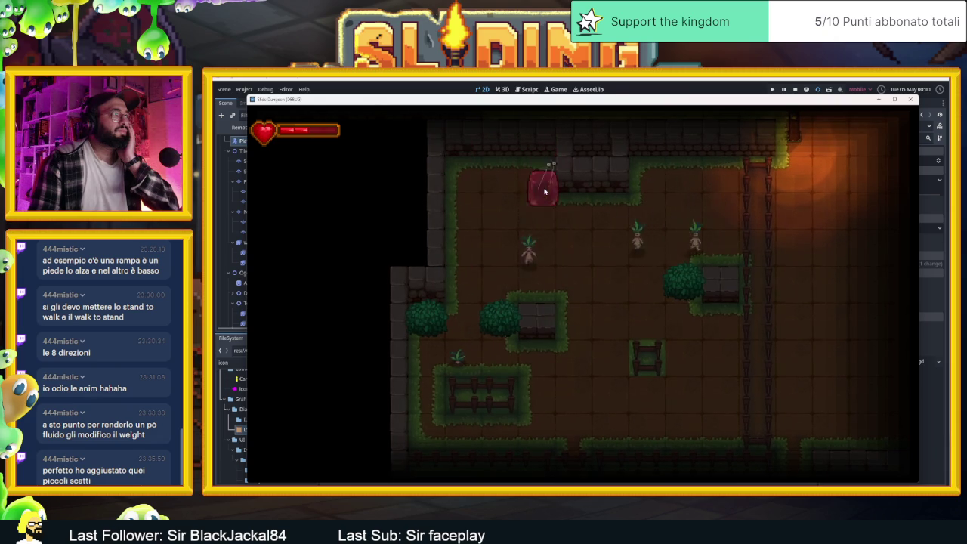
key(Up)
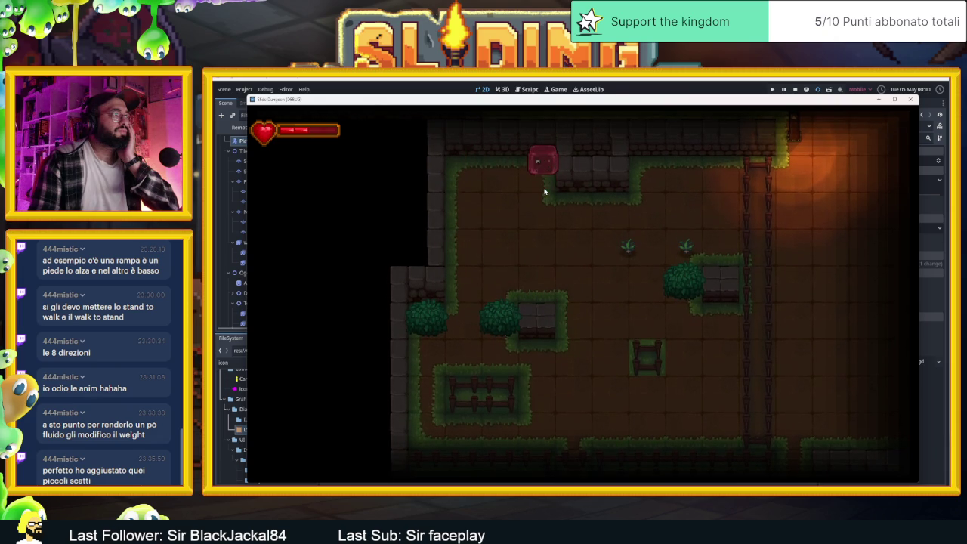
key(Left)
key(Down)
key(Right)
key(Up)
key(Right)
key(Down)
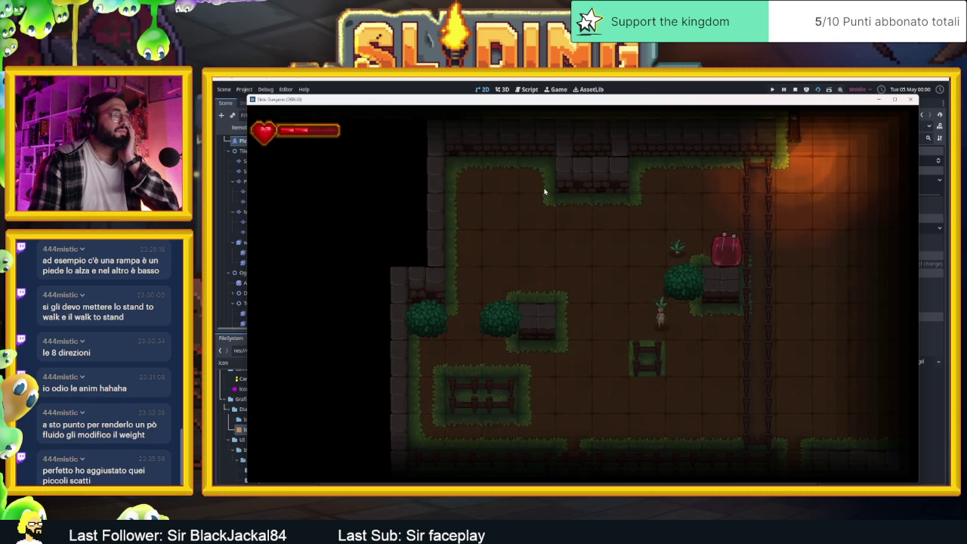
key(Left)
key(Right)
key(Left)
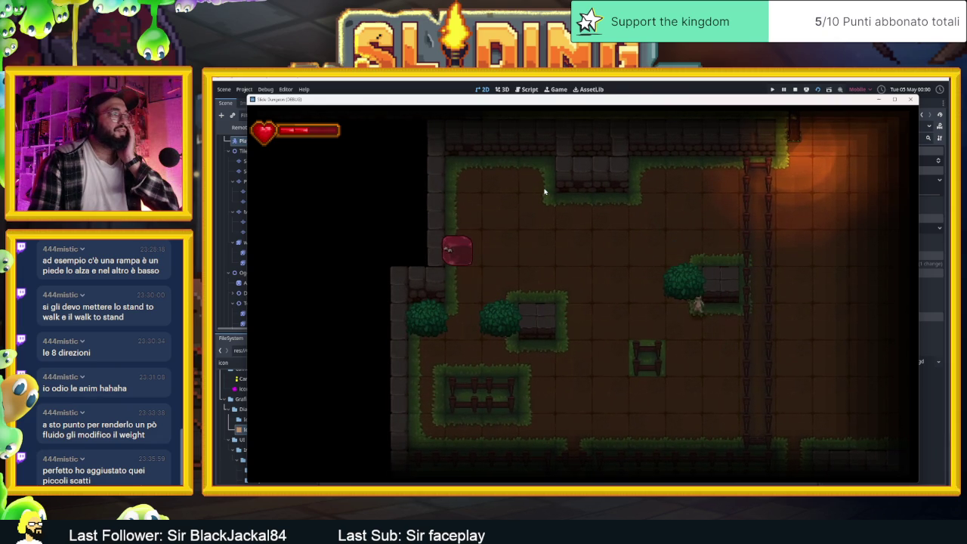
key(Down)
key(Right)
key(Up)
key(Left)
key(Right)
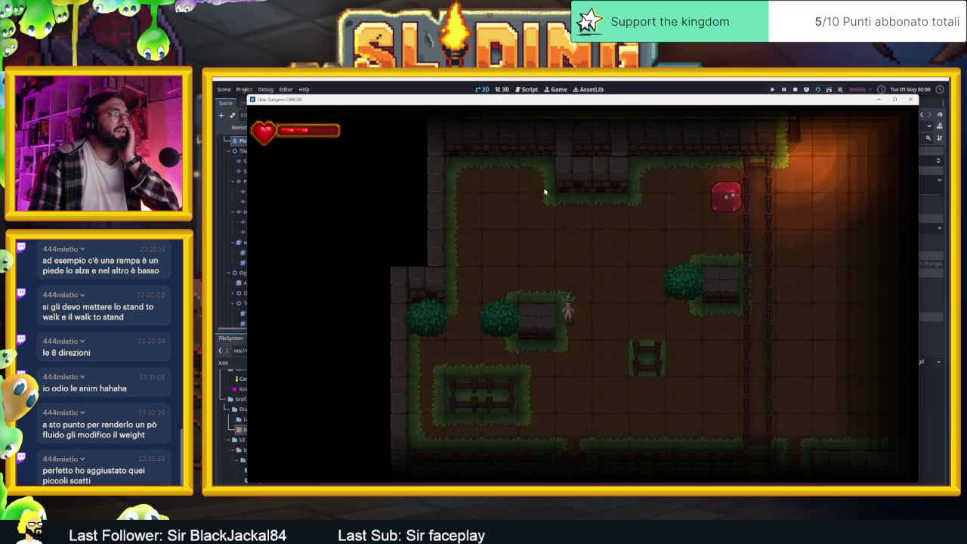
key(Down)
key(Left)
key(Down)
key(Right)
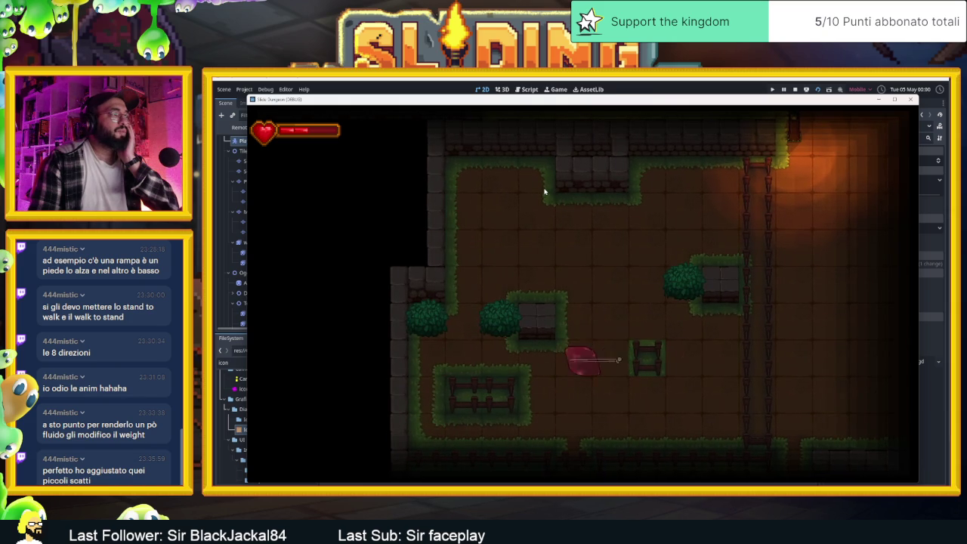
- Slide the slime up and right into bushes to break them
key(Up)
key(Down)
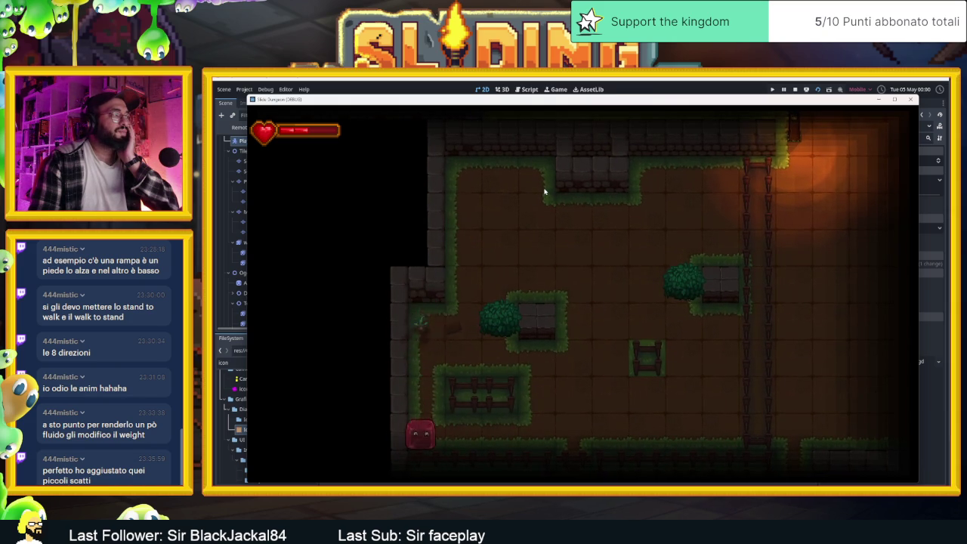
key(Up)
key(Right)
key(Left)
key(Right)
key(Down)
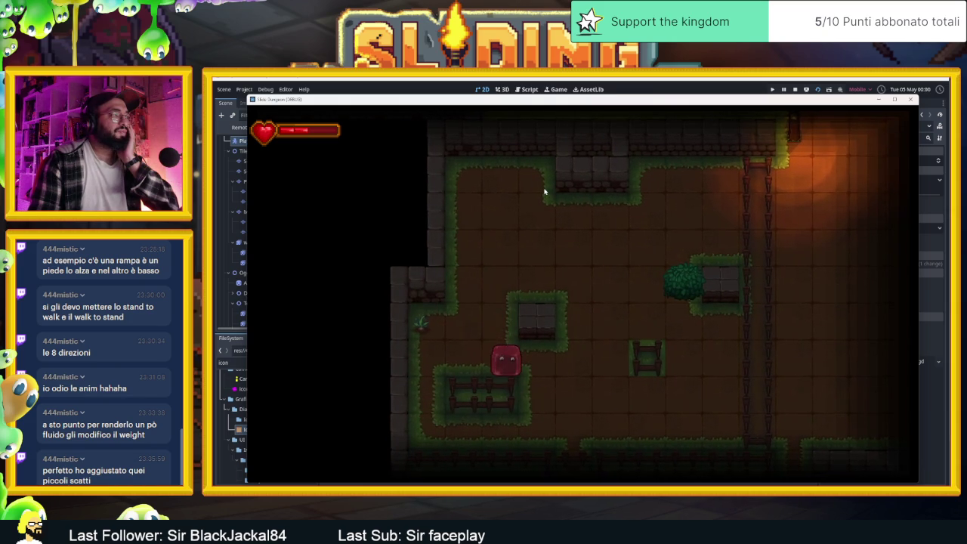
key(Left)
key(Up)
key(Right)
- Slide the slime around the block and into another bush, ending against the left wall
key(Left)
key(Up)
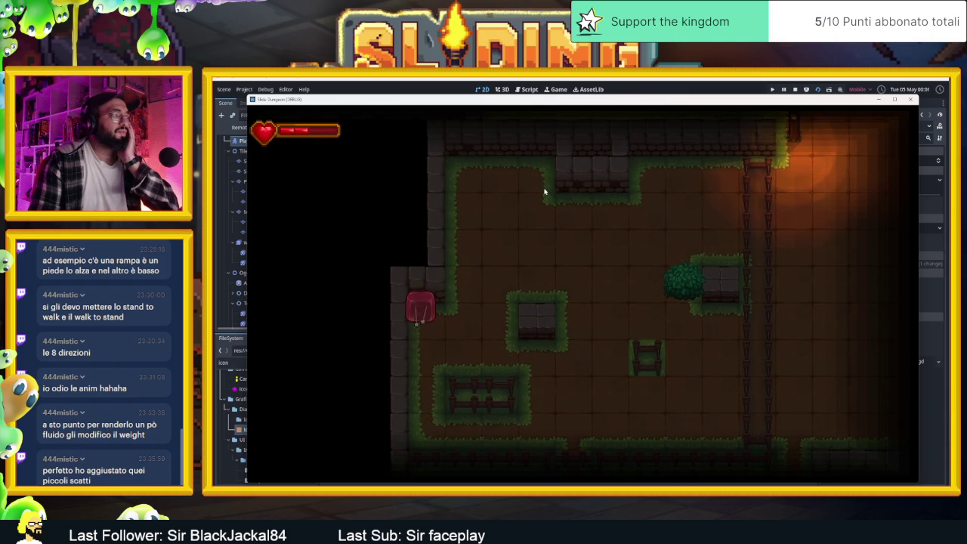
key(Down)
key(Up)
key(Right)
key(Up)
key(Down)
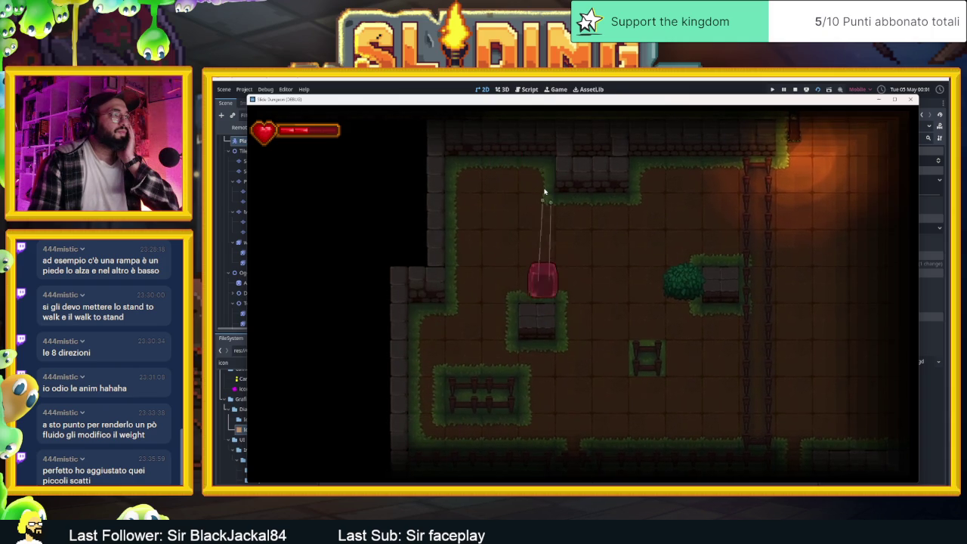
key(Right)
key(Left)
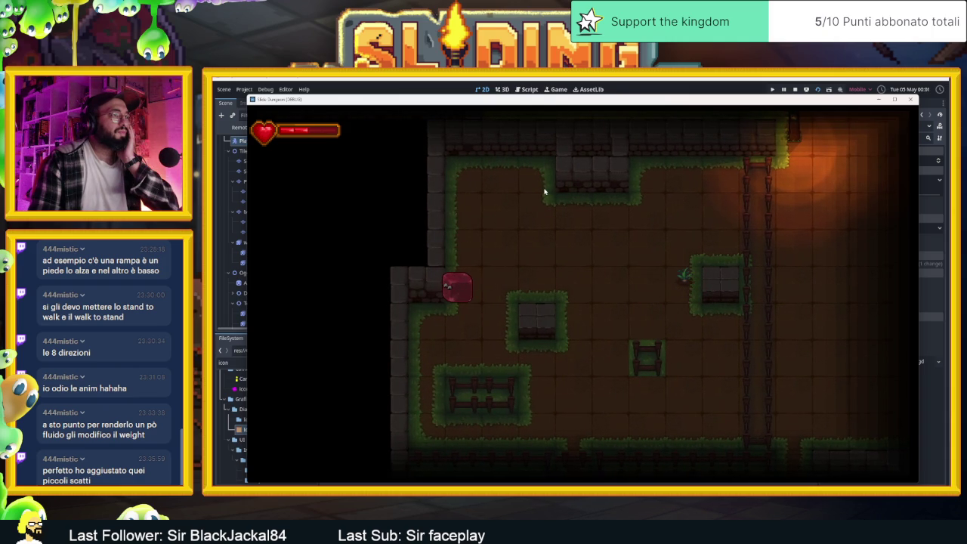